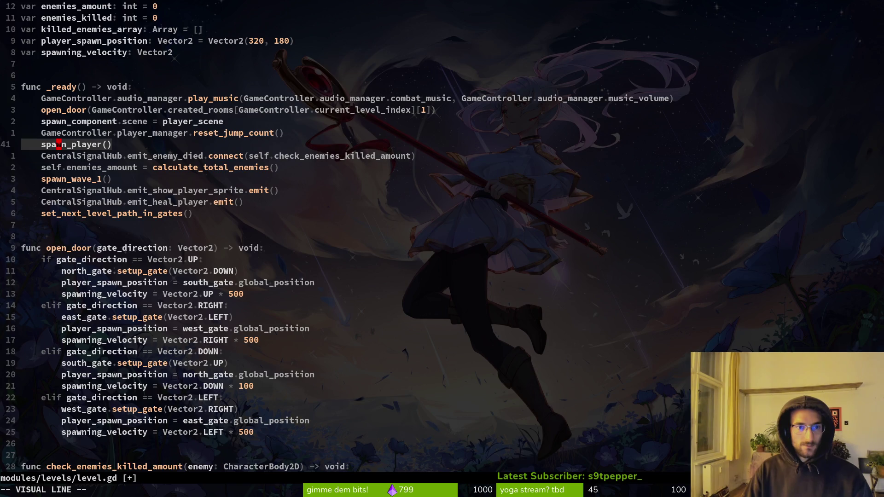
Cut the GameController.player_manager.reset_jump_count() line from _ready and paste it as spawn_player()'s first line.
key(Escape)
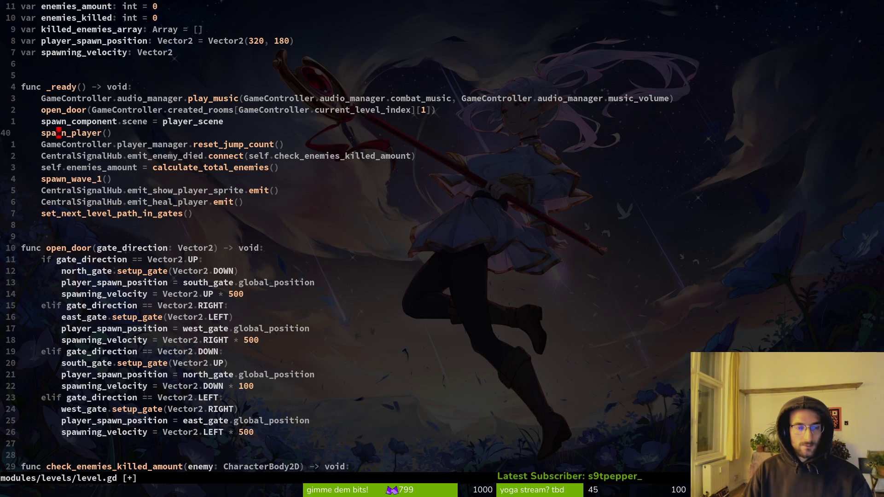
key(j)
key(shift+v)
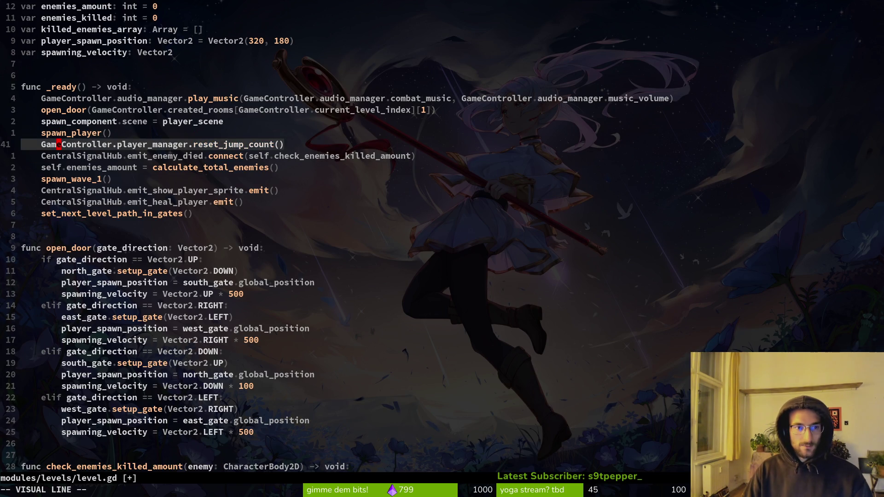
key(d)
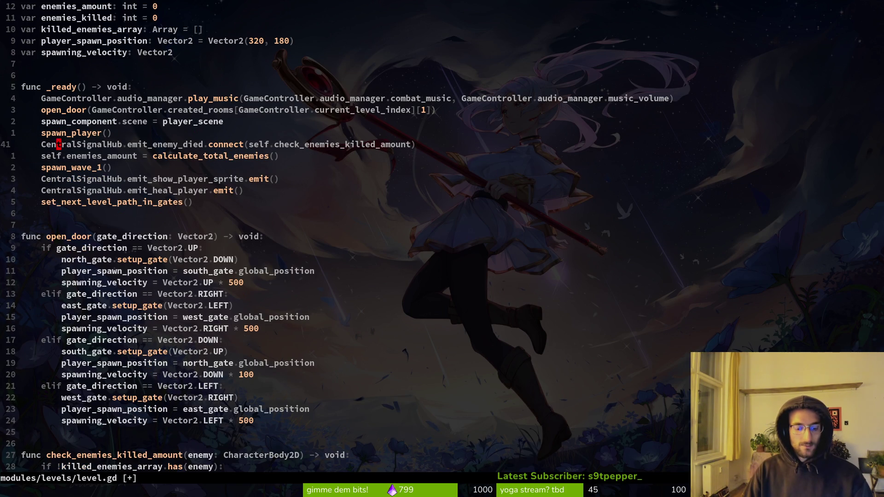
key(k)
key(g)
key(d)
key(k)
key(k)
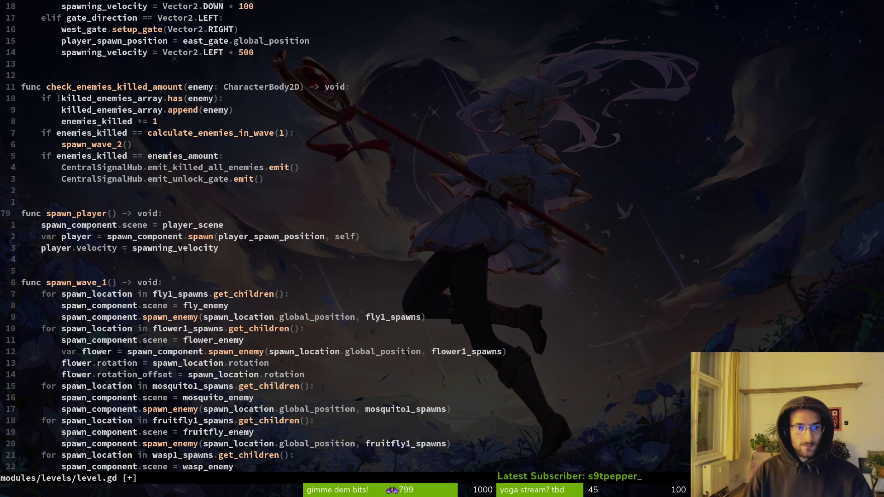
key(h)
key(p)
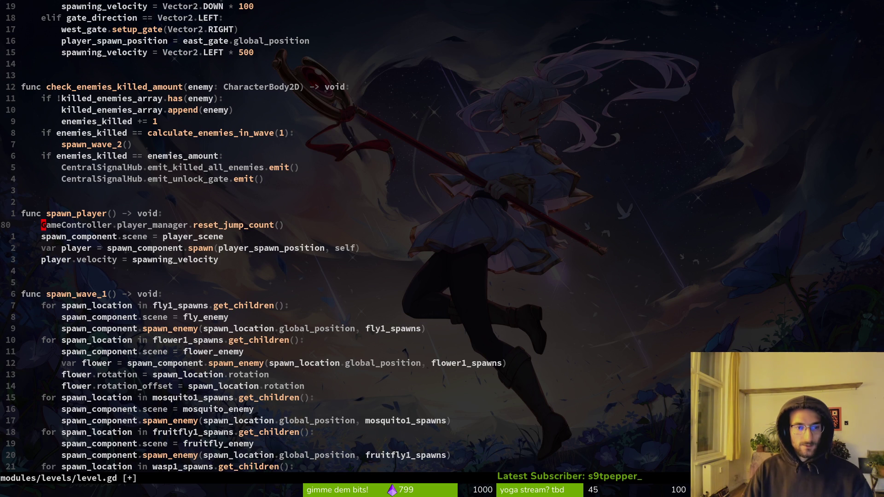
key(ctrl+u)
key(ctrl+u)
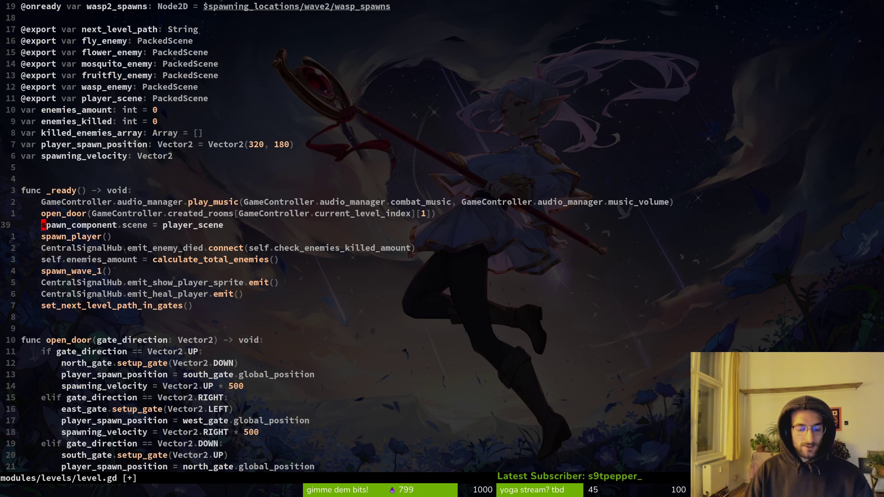
Cut spawn_component.scene = player_scene from _ready into spawn_player() and delete the duplicate line.
key(shift+v)
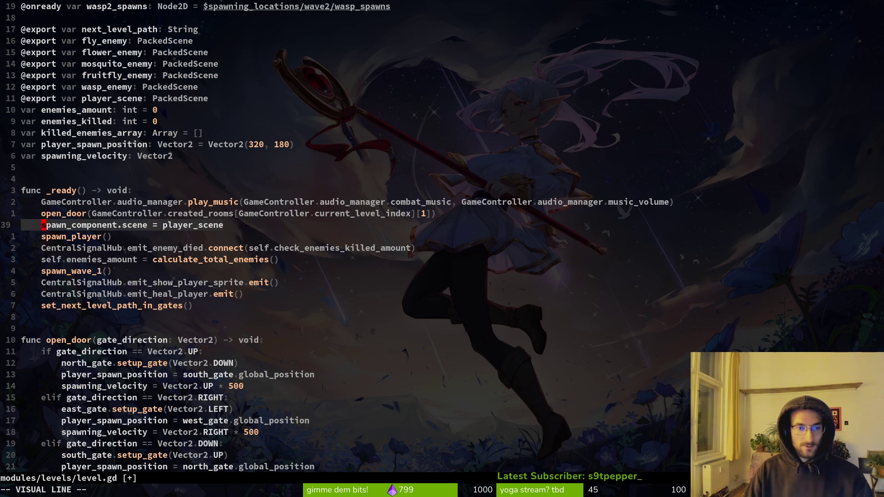
key(d)
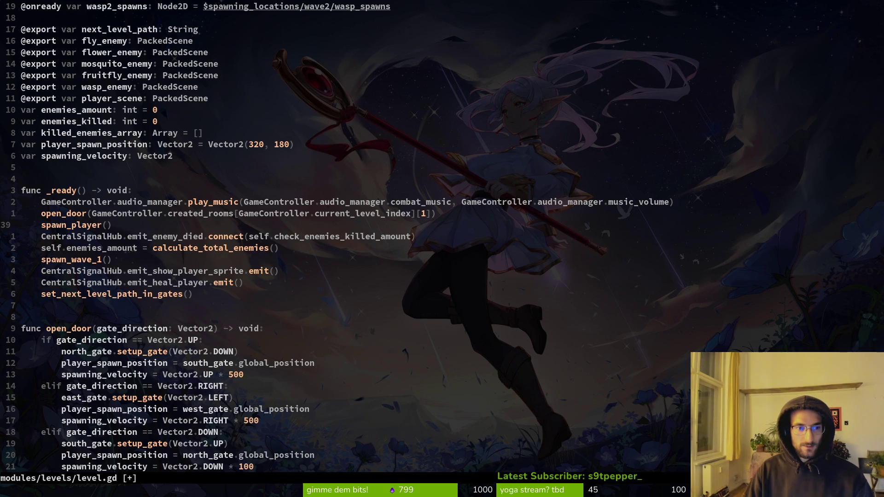
key(ctrl+d)
key(ctrl+d)
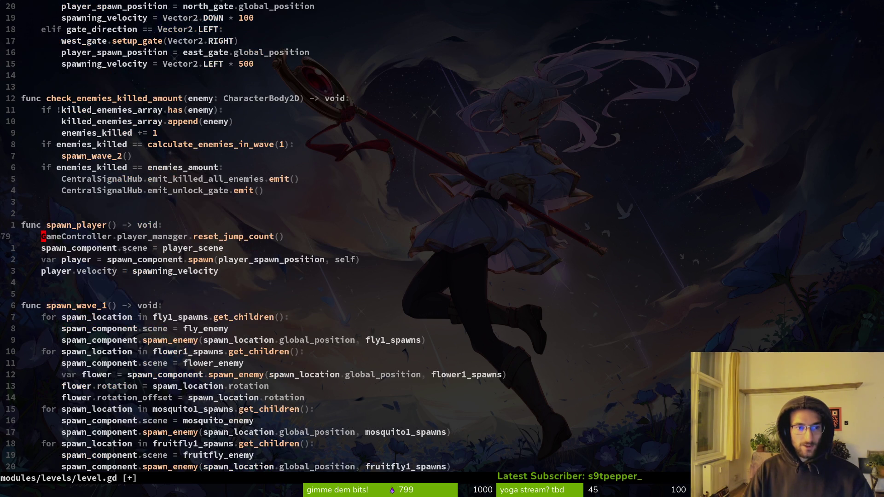
key(P)
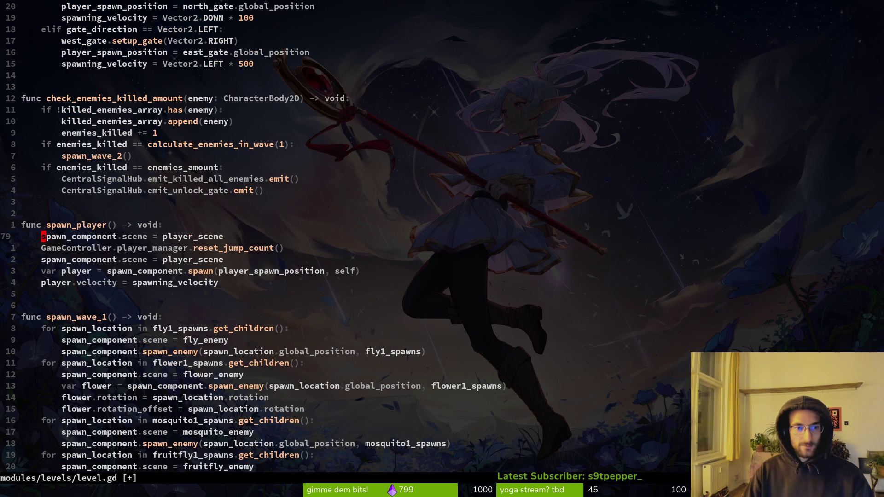
key(j)
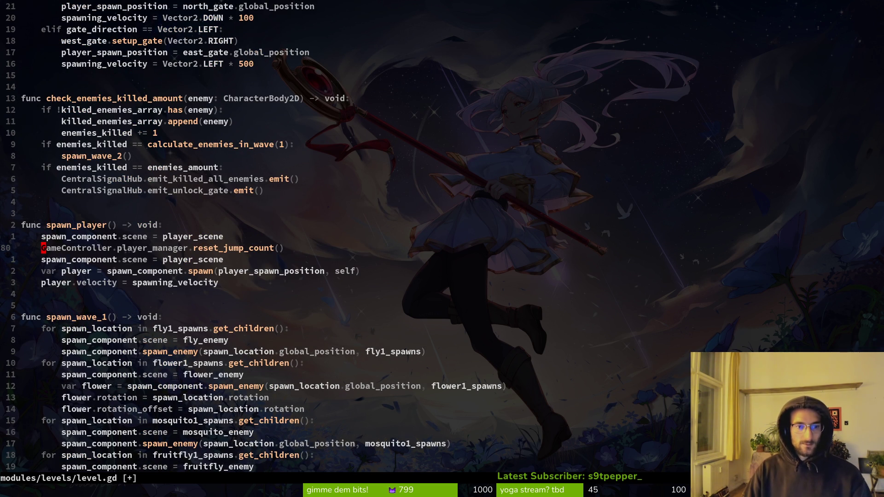
key(k)
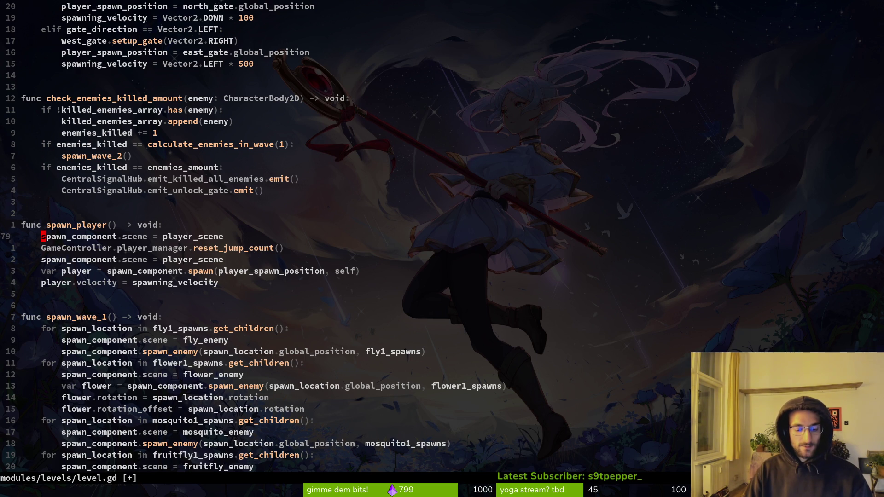
key(V)
key(d)
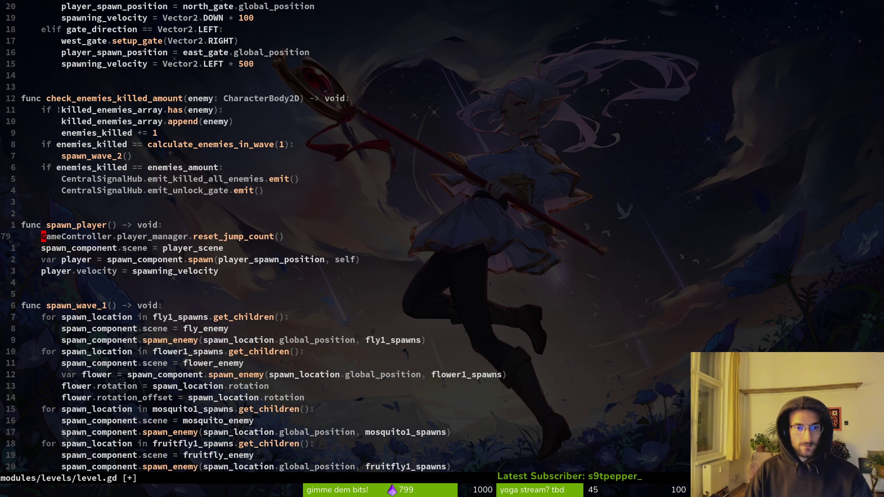
Move reset_jump_count() down past the scene assignment and var player lines to spawn_player()'s end.
key(j)
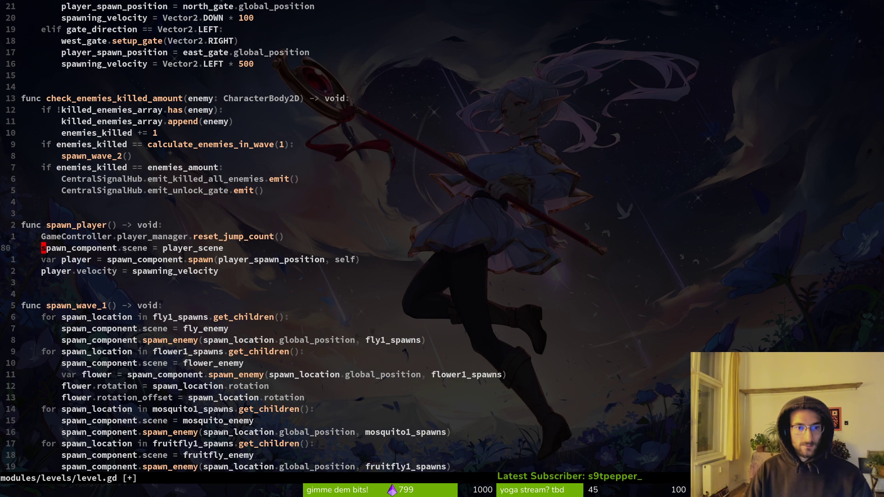
key(j)
key(k)
key(k)
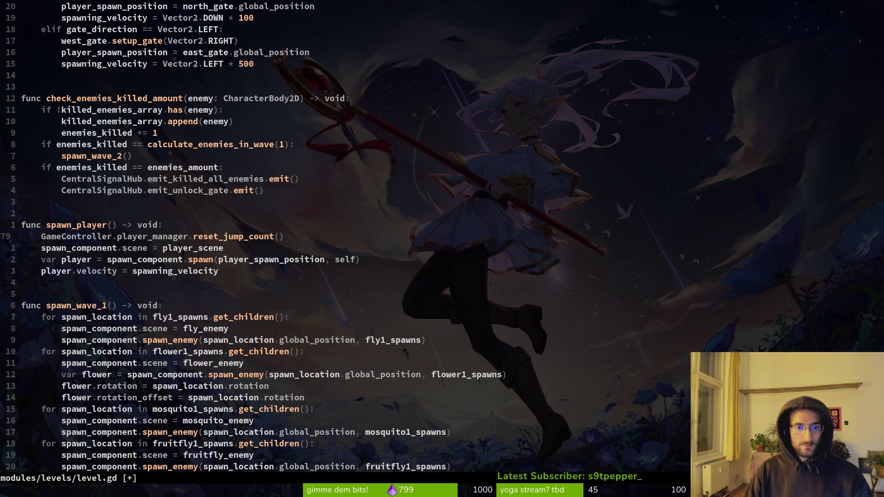
key(V)
key(J)
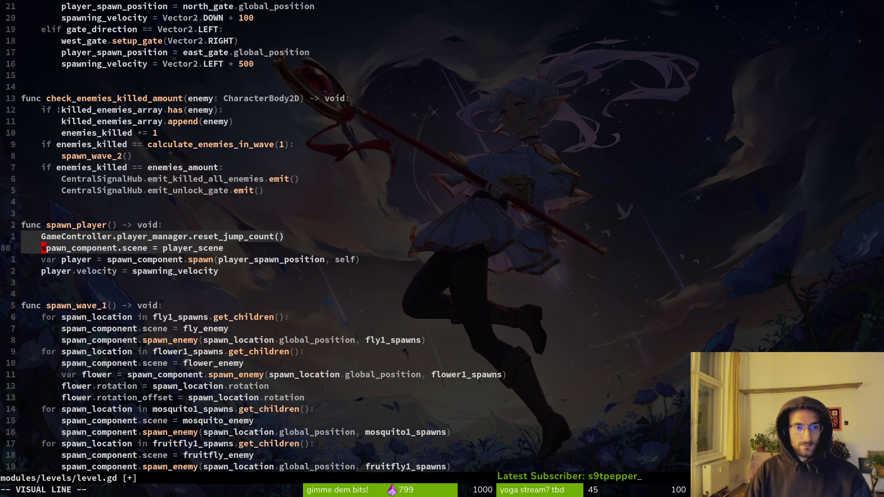
key(J)
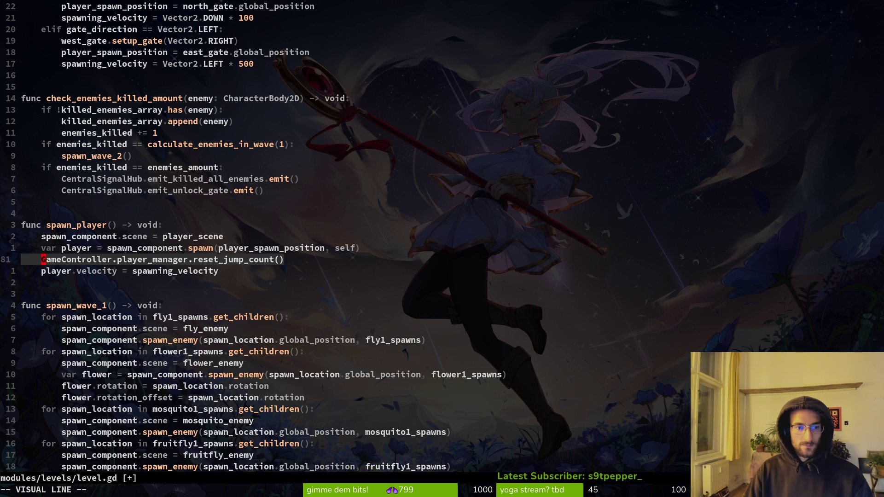
key(J)
key(Escape)
key(k)
key(k)
key(k)
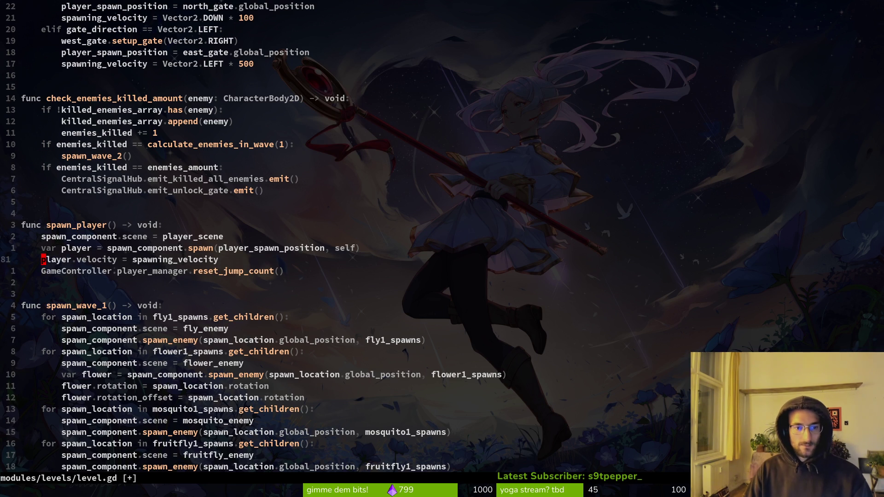
Move reset_jump_count() back up above player.velocity to the top of spawn_player().
key(j)
key(j)
key(j)
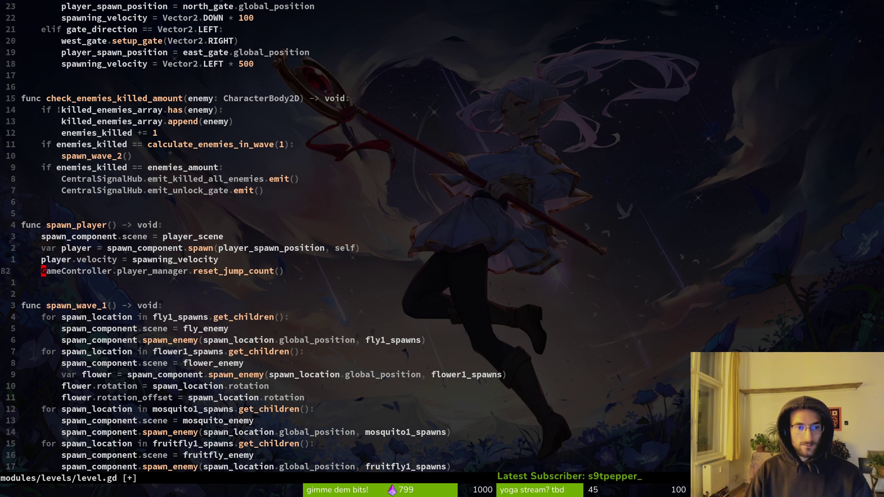
key(V)
key(K)
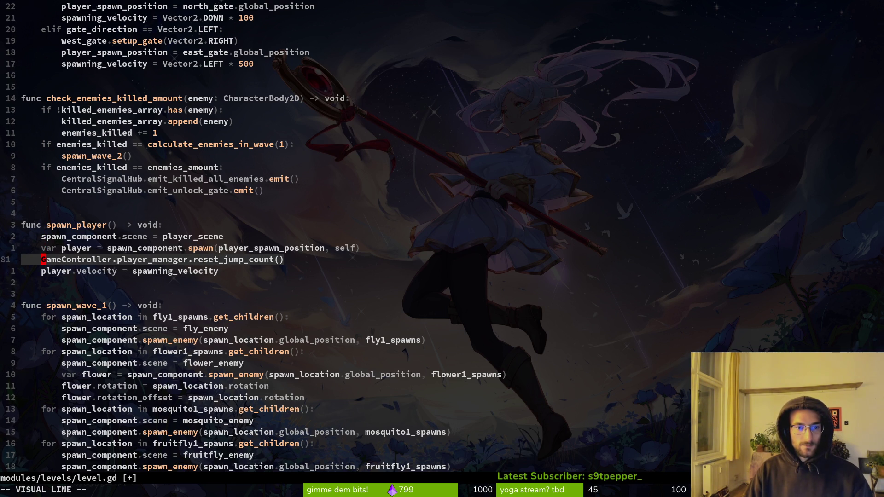
key(K)
key(K)
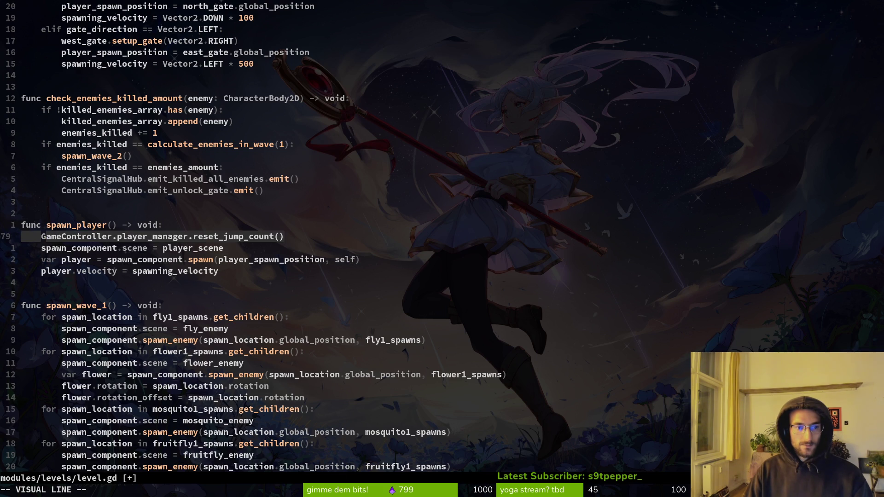
key(Escape)
Review the open_door, spawn_wave_1 and emit_show_player_sprite lines in level.gd's _ready.
key(1)
key(8)
key(k)
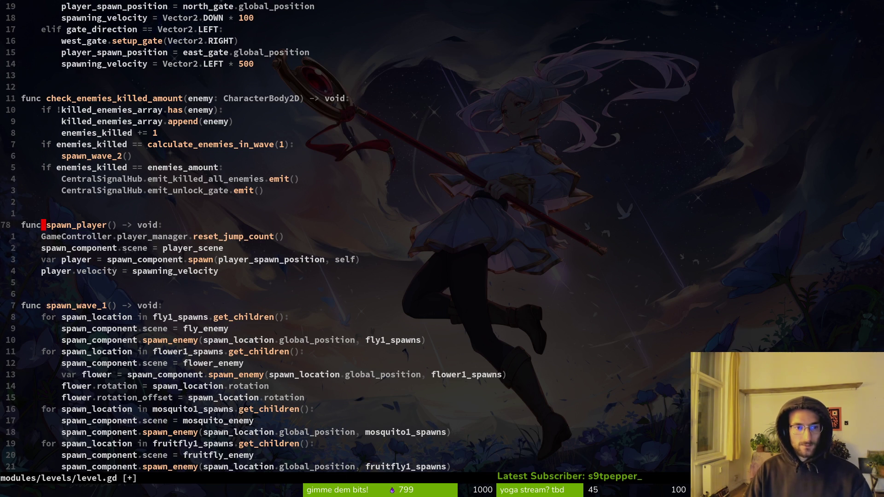
key(2)
key(3)
key(k)
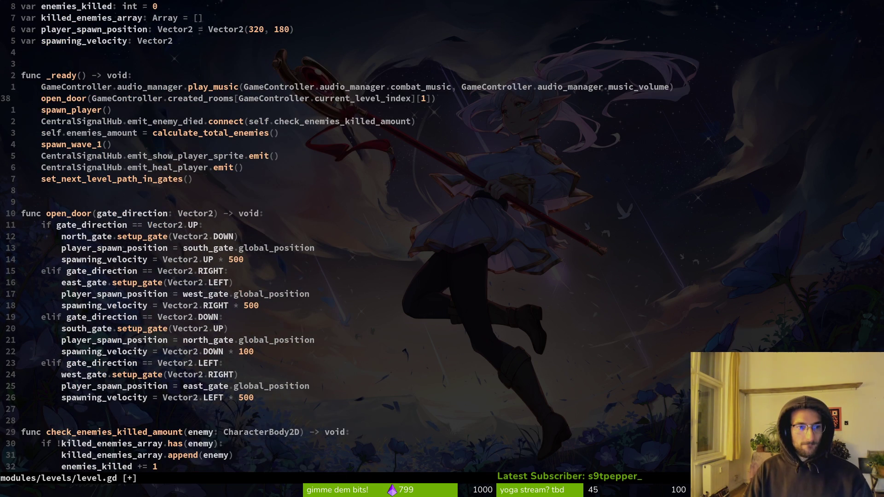
key(j)
key(j)
key(j)
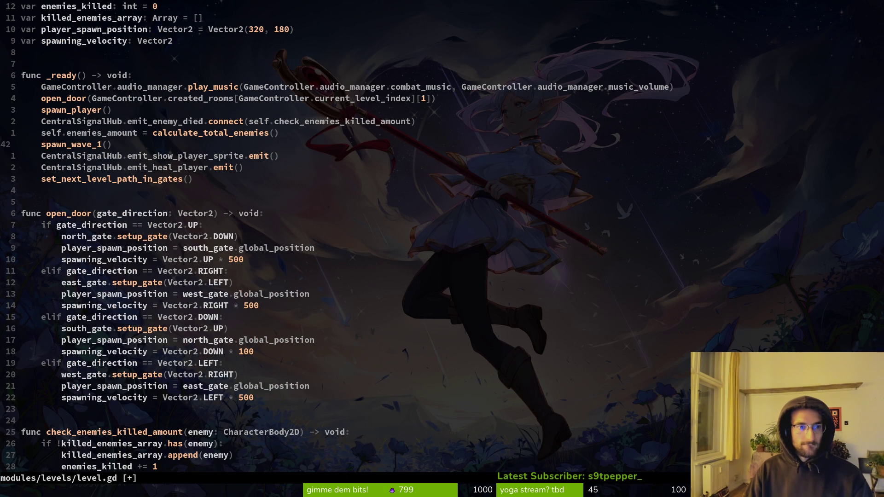
key(j)
key(j)
key(k)
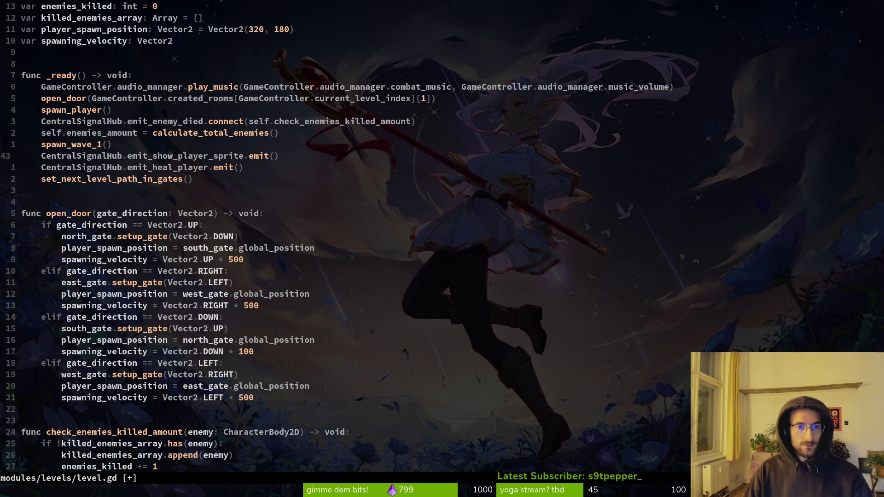
Review the enemies_amount and emit_enemy_died lines and the open_door() flower1_spawns loop, then begin a save-and-quit command.
key(j)
key(j)
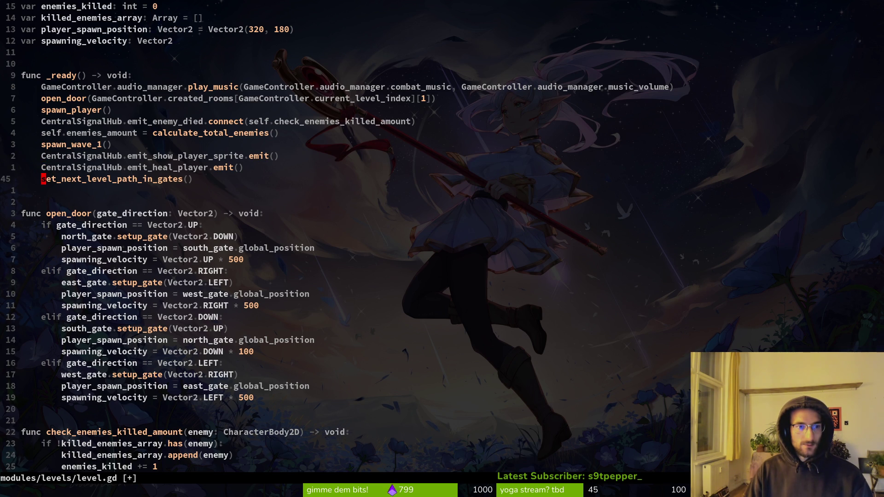
key(k)
key(k)
key(k)
key(k)
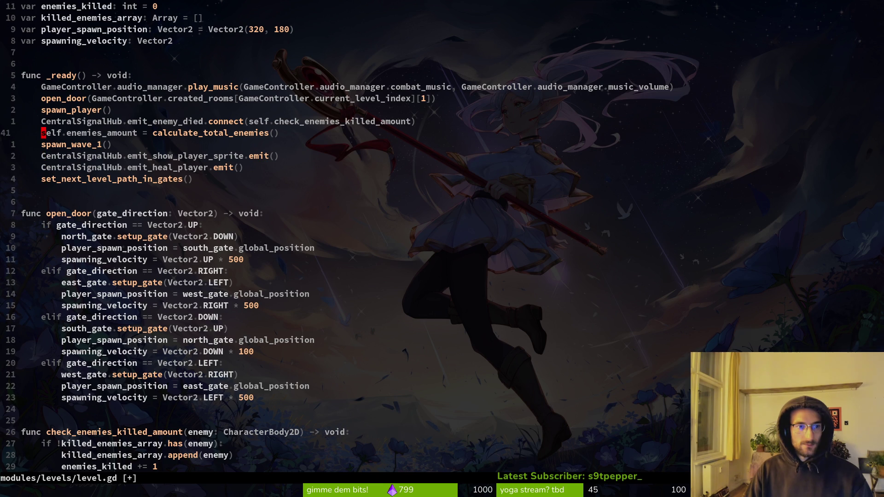
key(k)
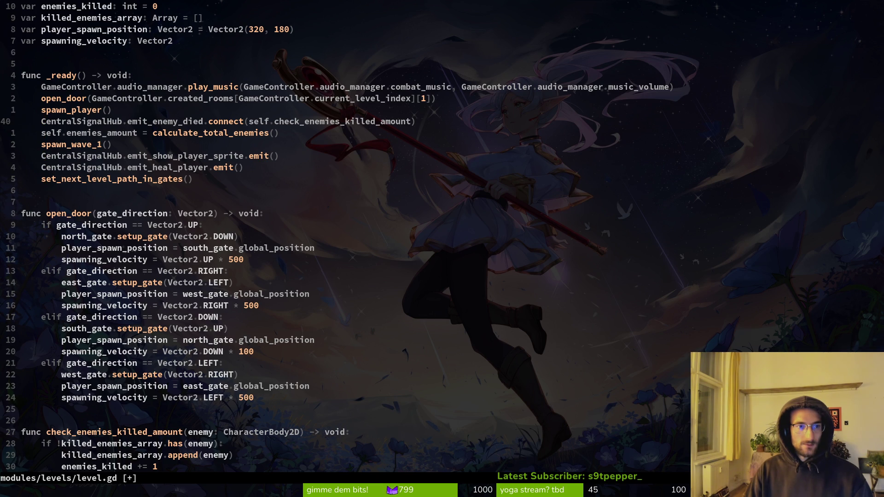
key(k)
key(k)
key(j)
key(j)
key(j)
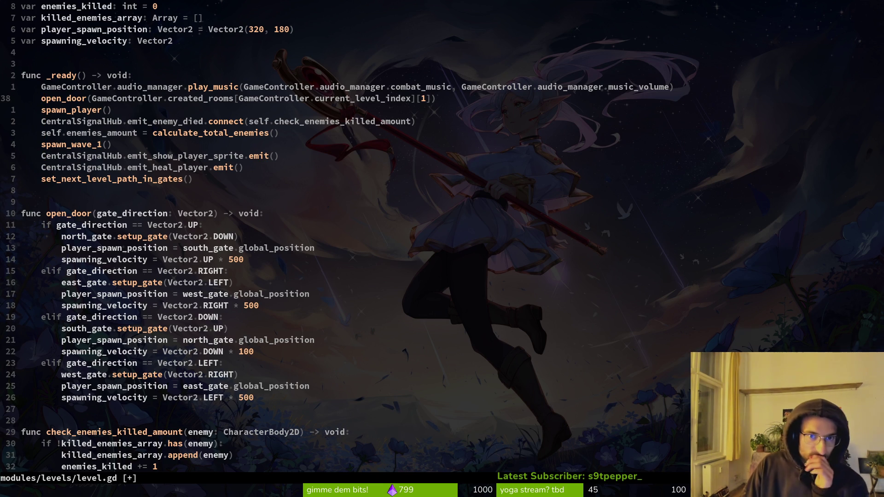
key(j)
key(j)
key(j)
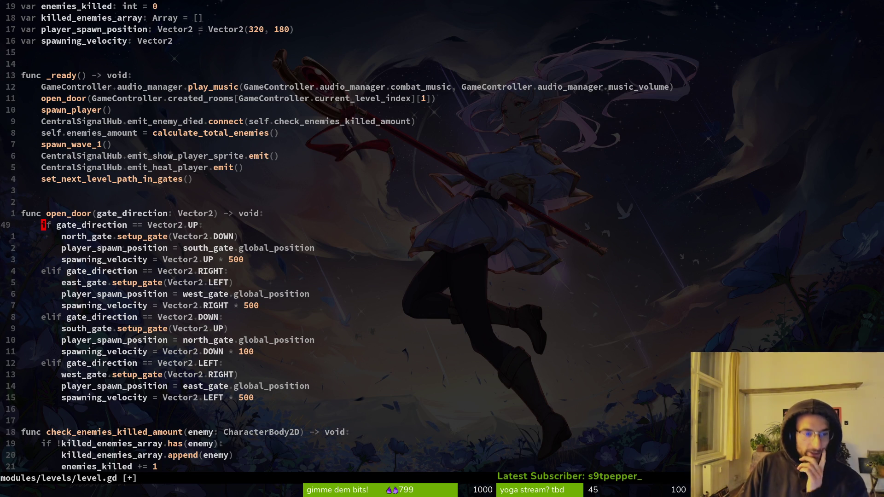
key(j)
key(j)
key(j)
key(j)
key(j)
key(j)
key(j)
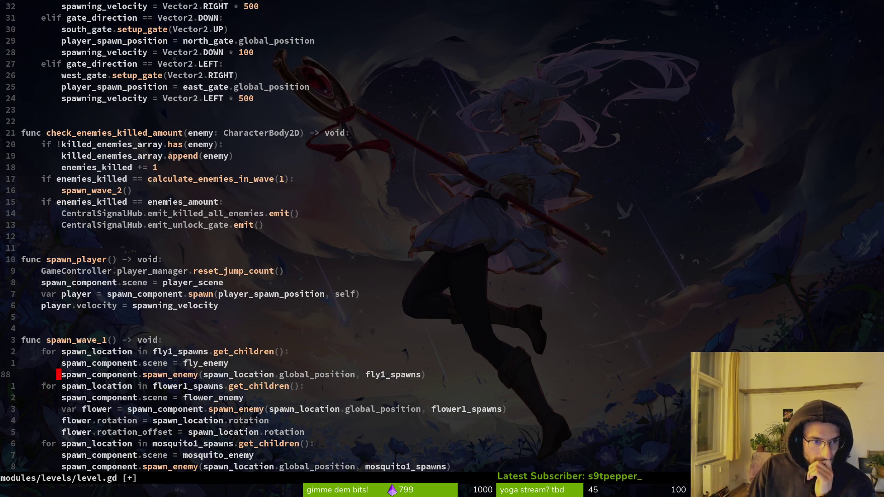
key(j)
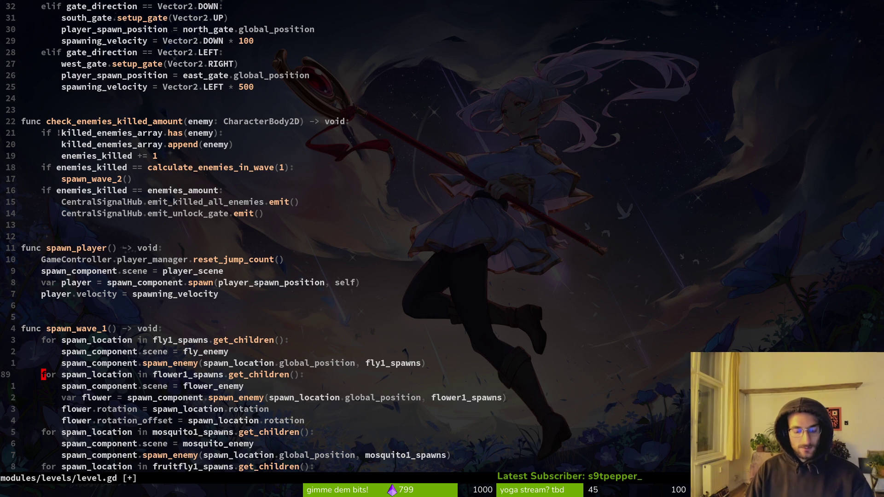
key(colon)
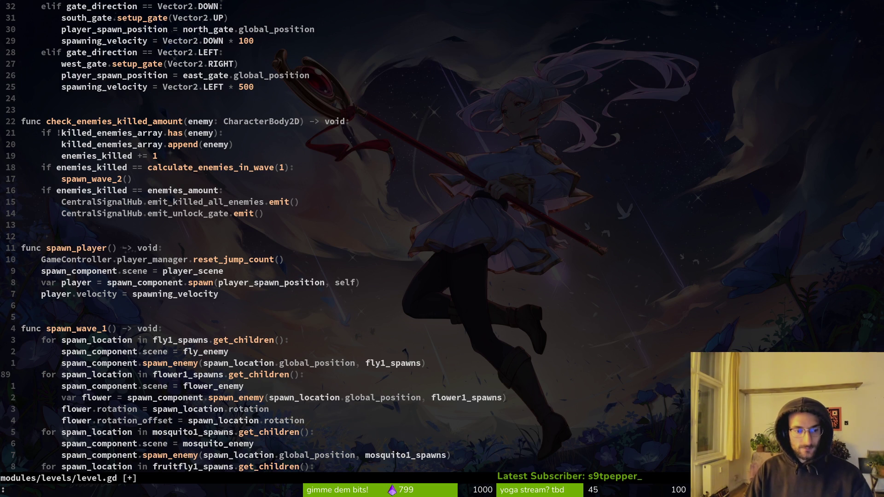
Save level.gd and quit Vim with :wq, then launch tig in the shell.
text(wq)
key(Return)
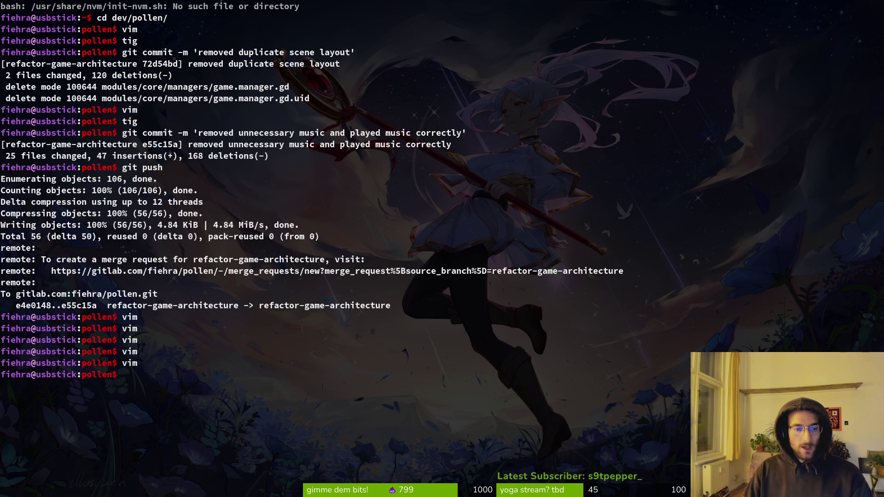
text(tig)
key(Return)
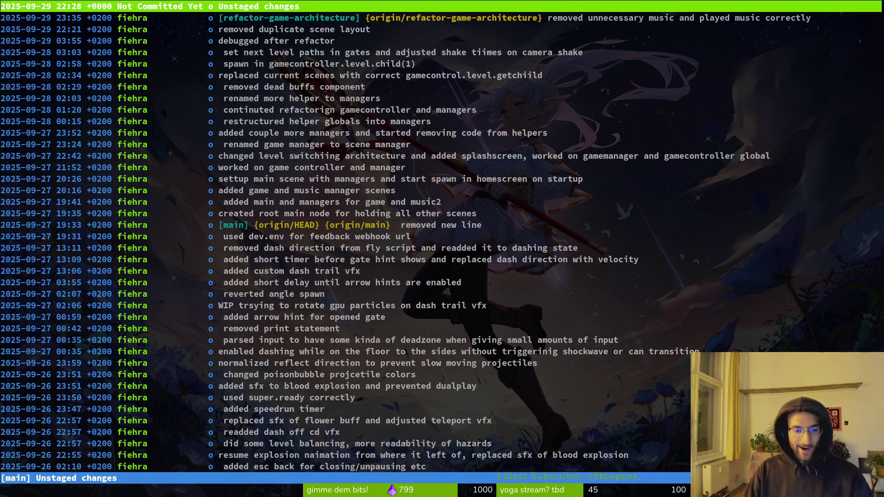
In tig's status view, review and stage reward_component.gd and spawn_component.gd.
key(s)
key(Down)
key(Down)
key(Down)
key(Return)
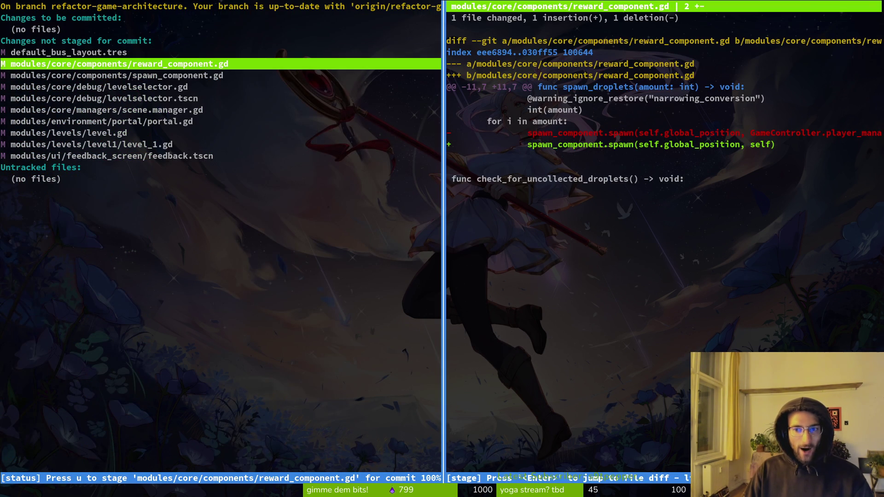
key(u)
key(u)
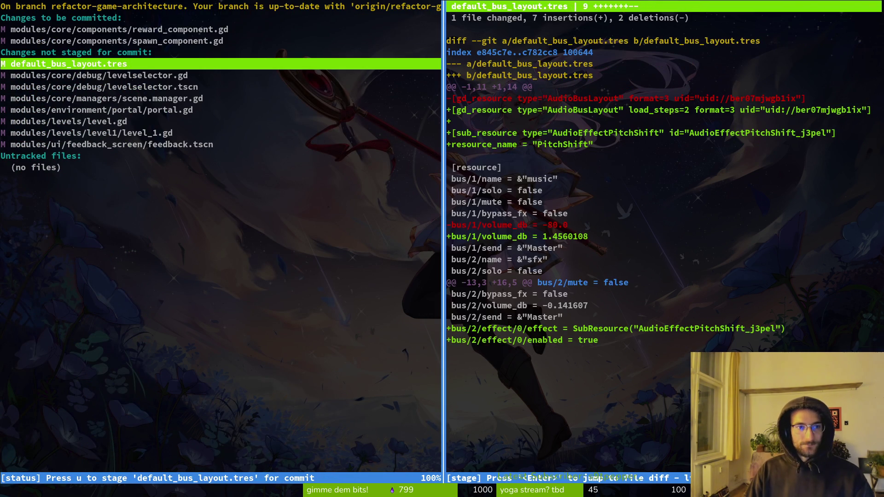
key(q)
Stage levelselector.gd, the scene, portal and level files and feedback.tscn, then quit tig.
key(Down)
key(Return)
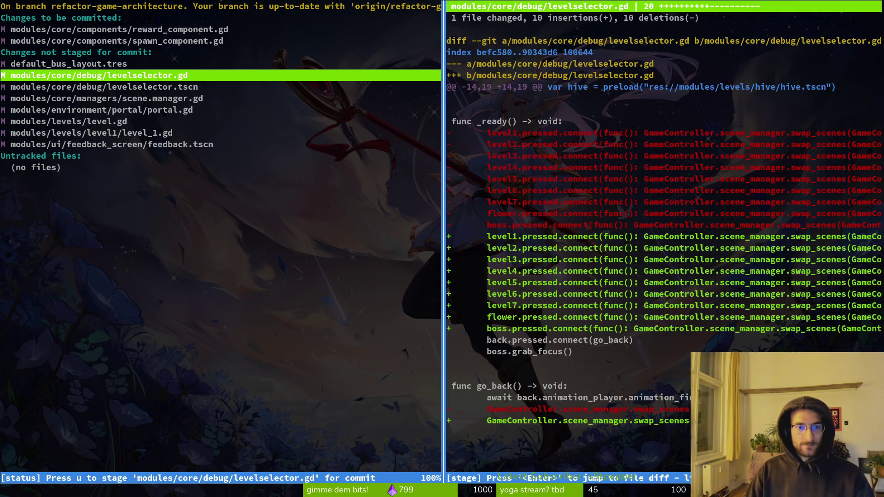
key(u)
key(q)
key(Down)
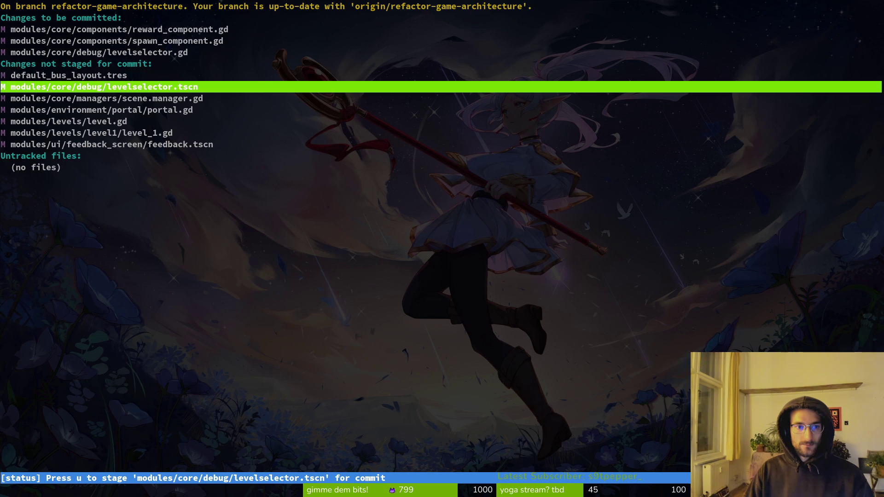
key(u)
key(u)
key(u)
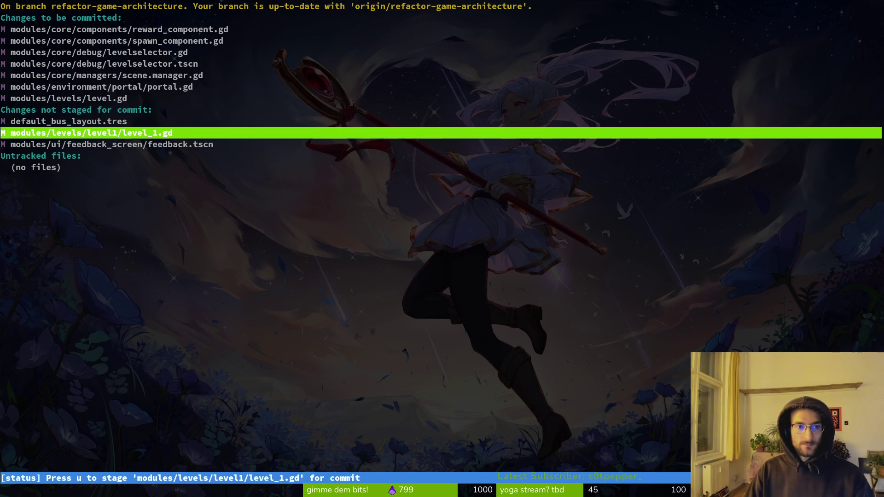
key(u)
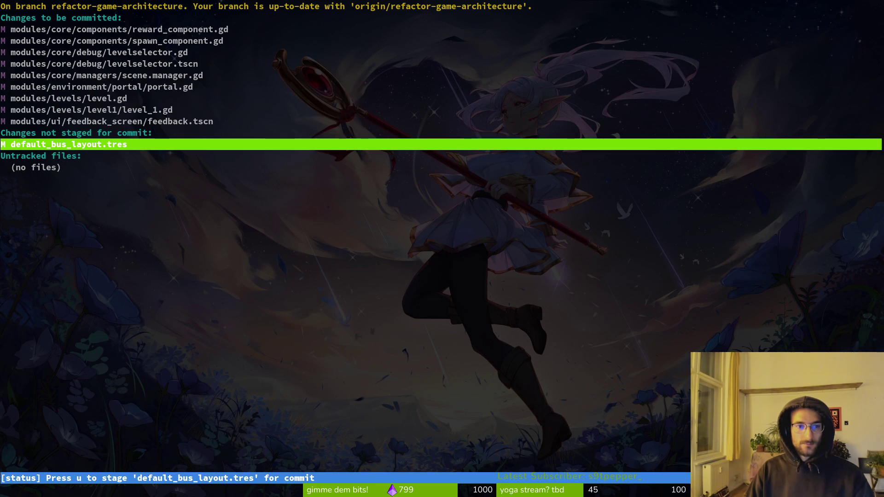
key(s)
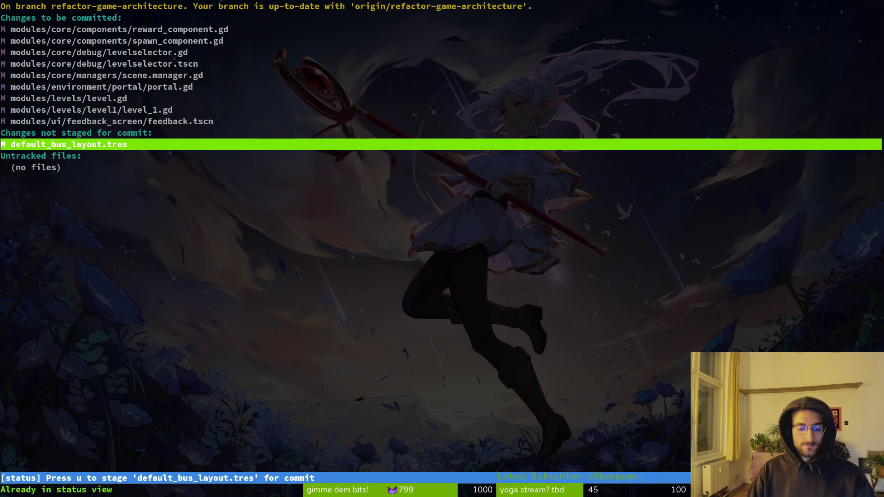
key(ctrl+c)
Run git commit -m 'refactored more scene switching and sfx / music' for the staged files.
text(git )
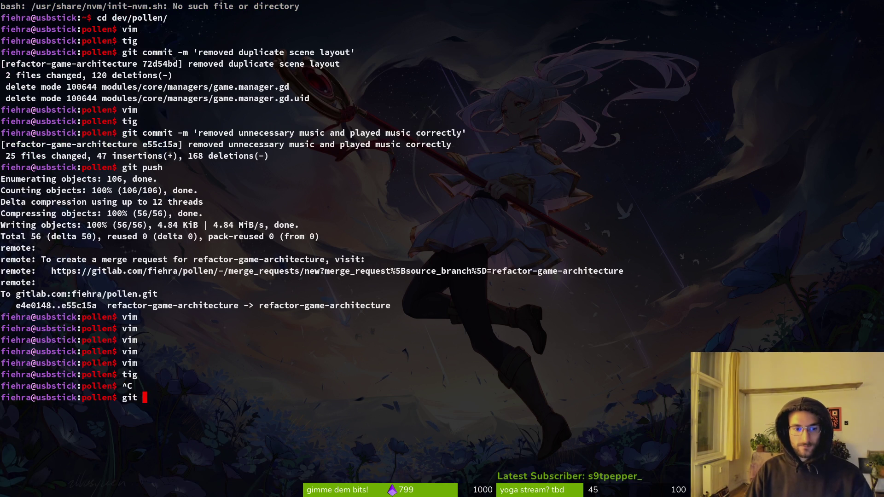
text(commi)
text(t )
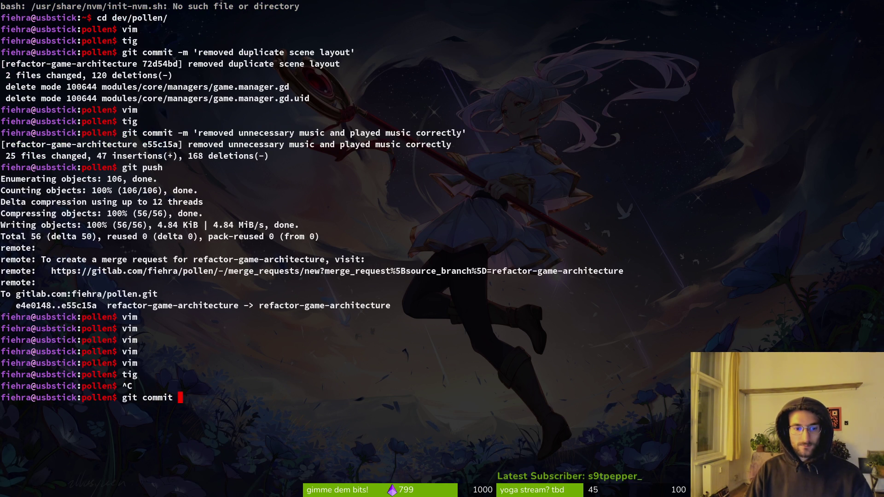
text(:)
key(BackSpace)
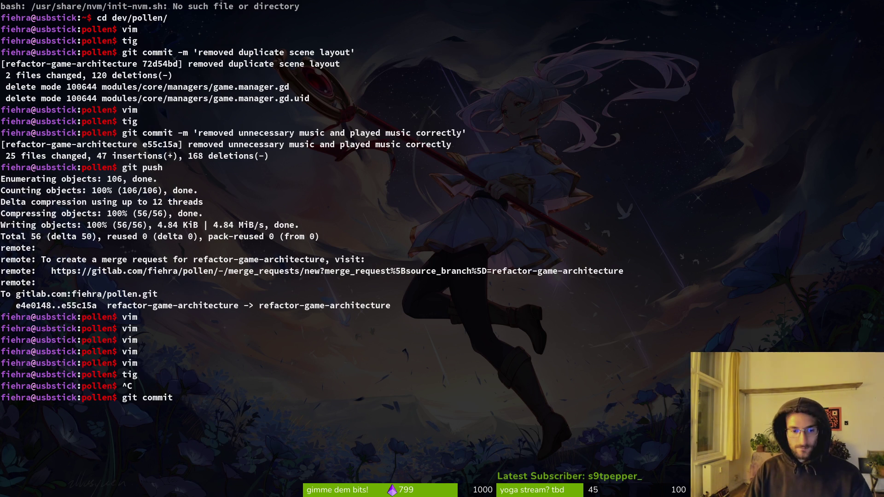
text( -)
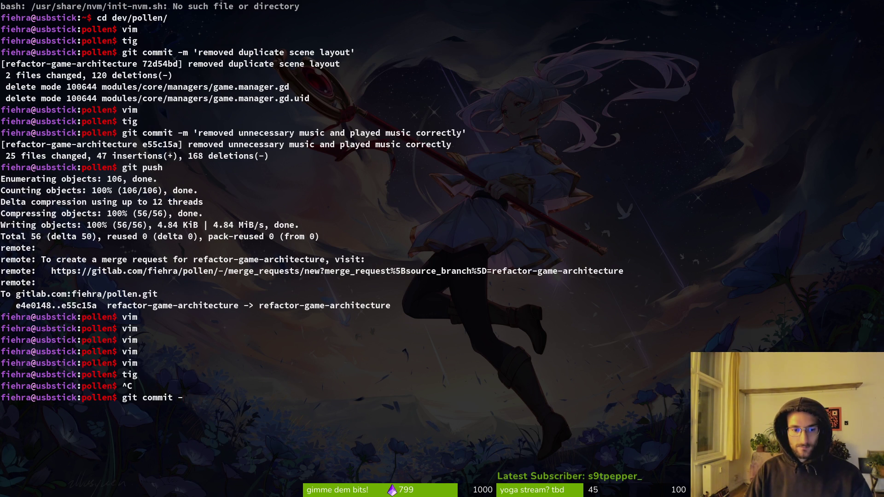
text(m)
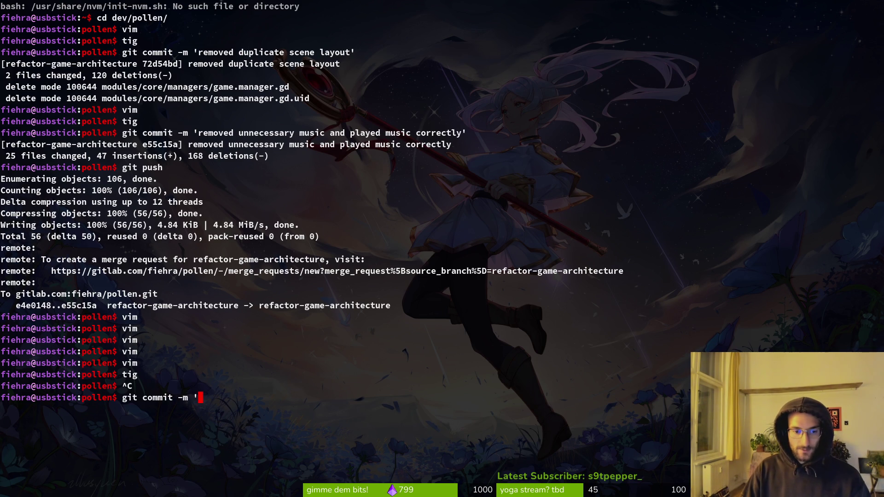
text(k)
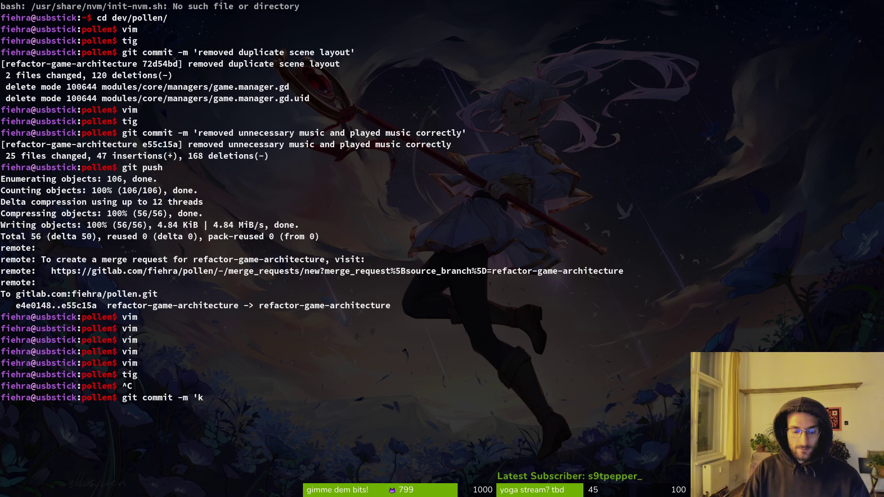
text(e)
key(BackSpace)
key(BackSpace)
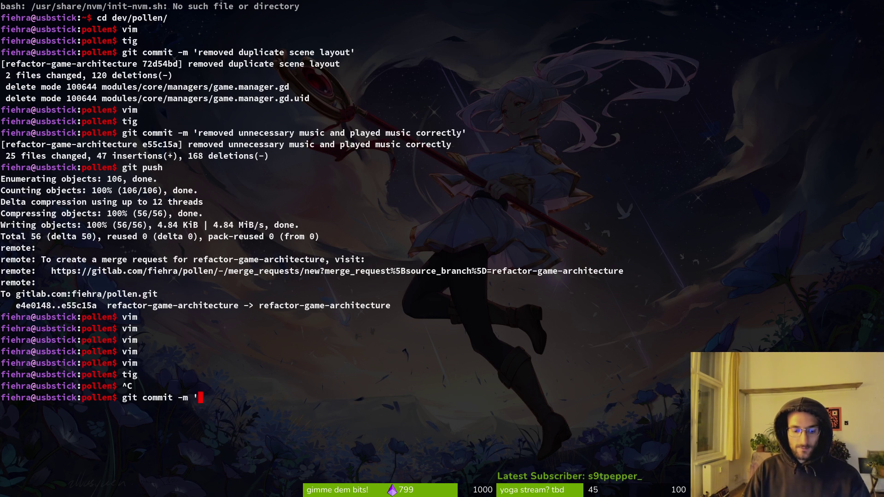
text(refactored )
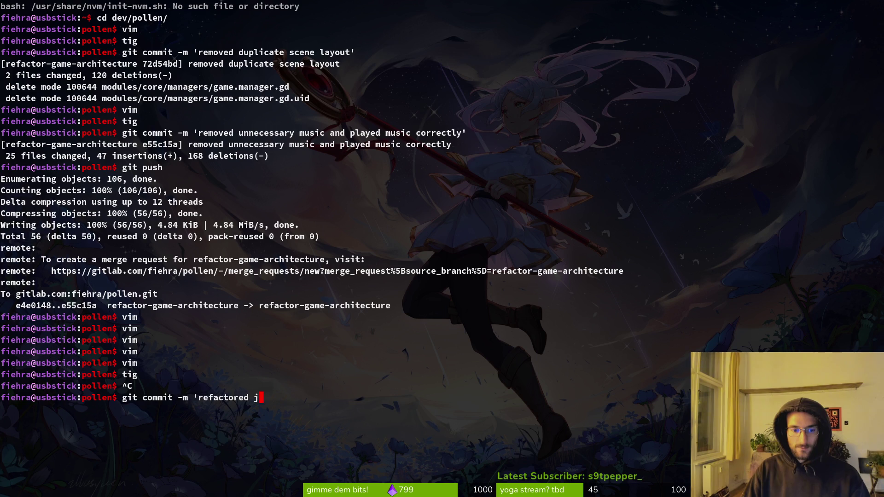
text(more sc)
text(eme)
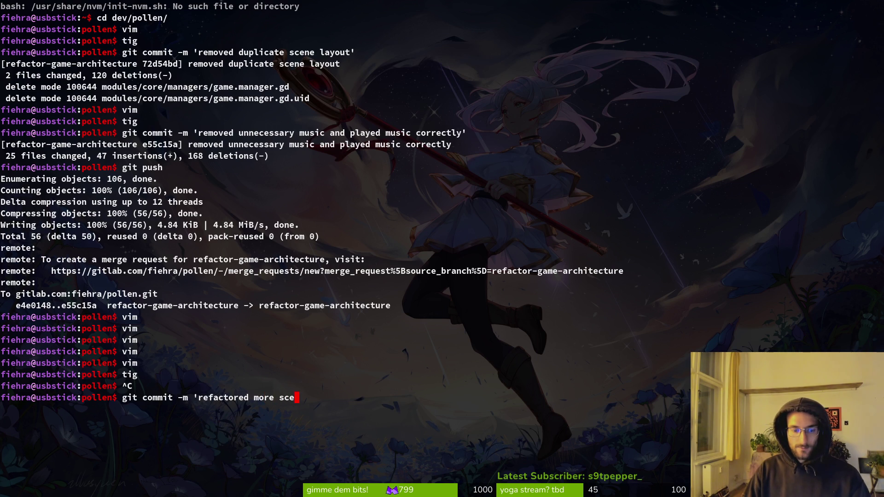
key(BackSpace)
key(BackSpace)
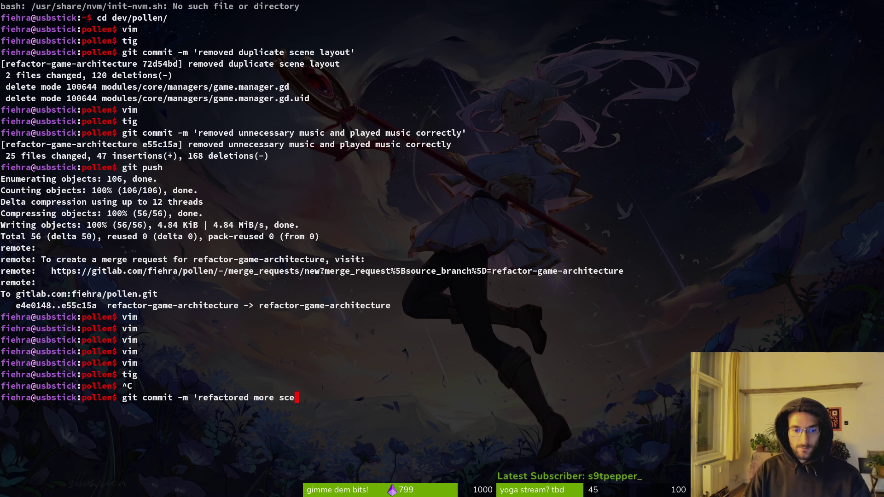
text(ne swi)
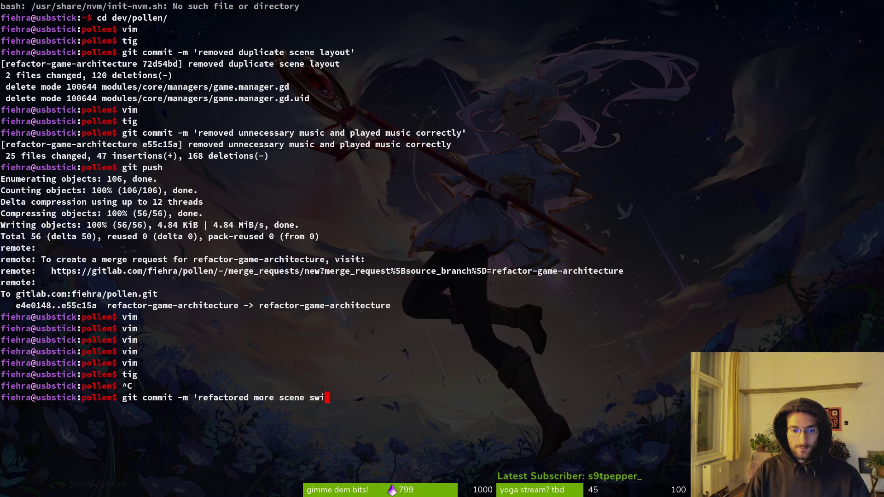
text(tc)
text(hing)
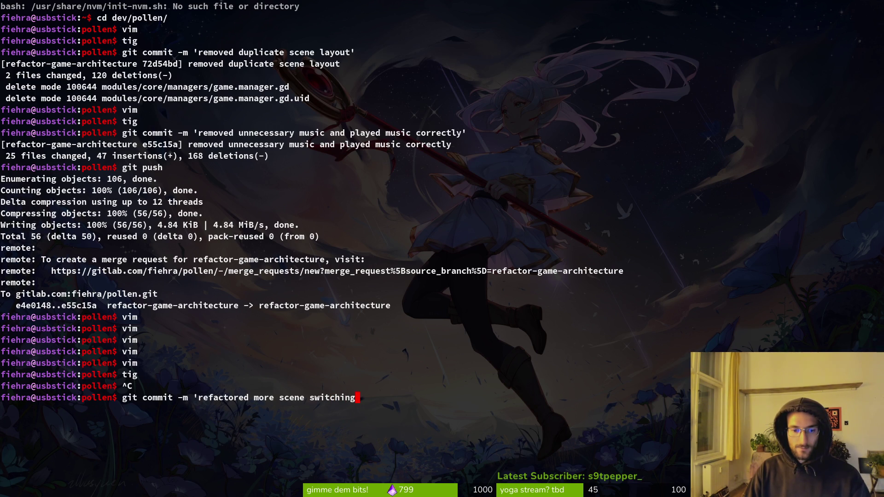
text( and )
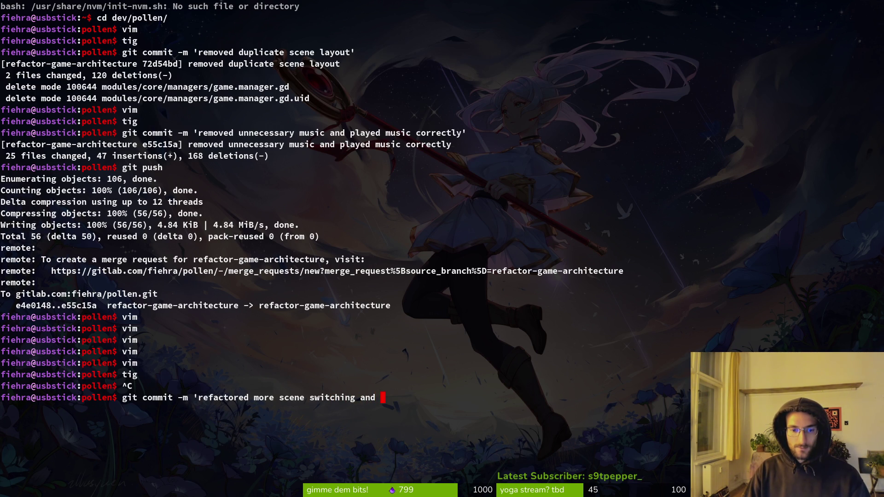
text(sf)
text(x / )
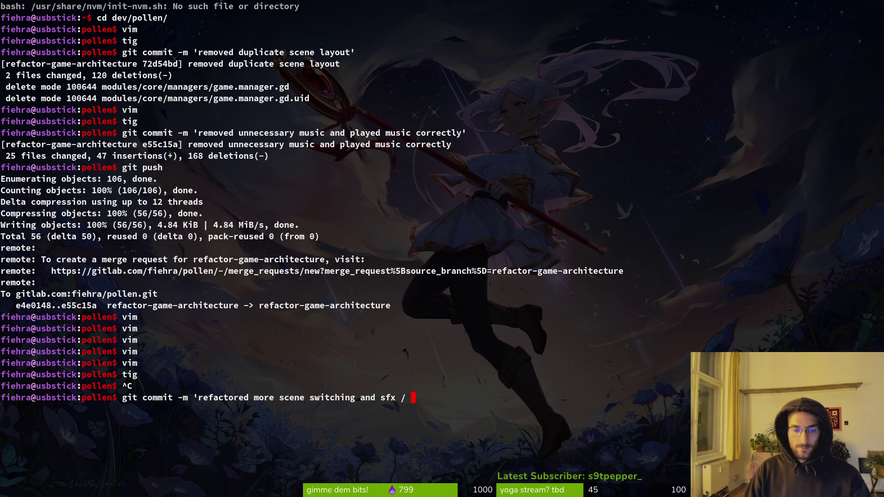
text(music)
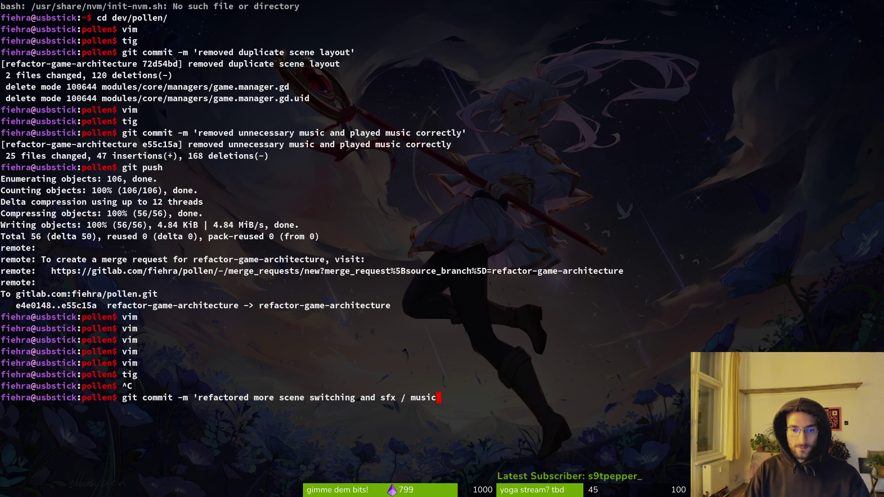
text(')
key(Return)
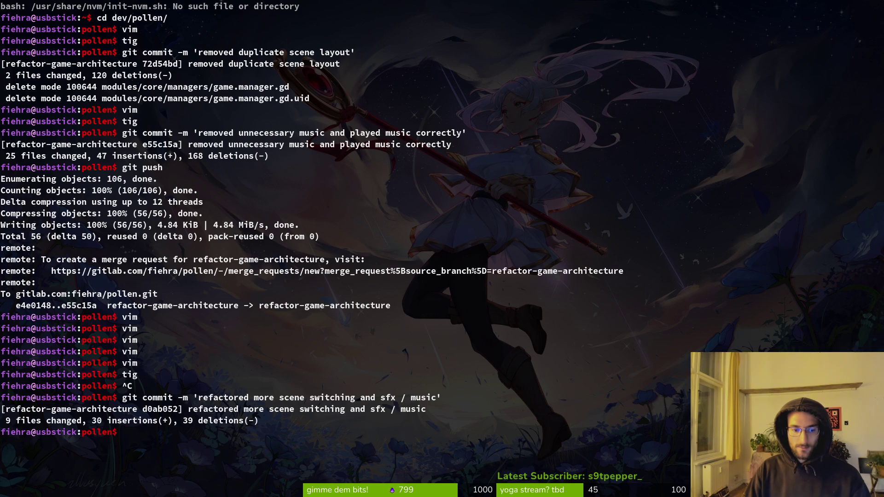
text(git pu)
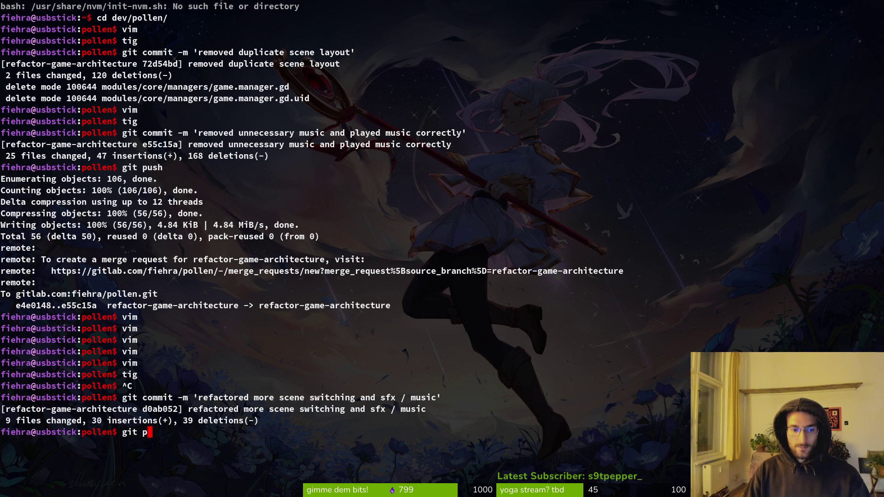
text(sh)
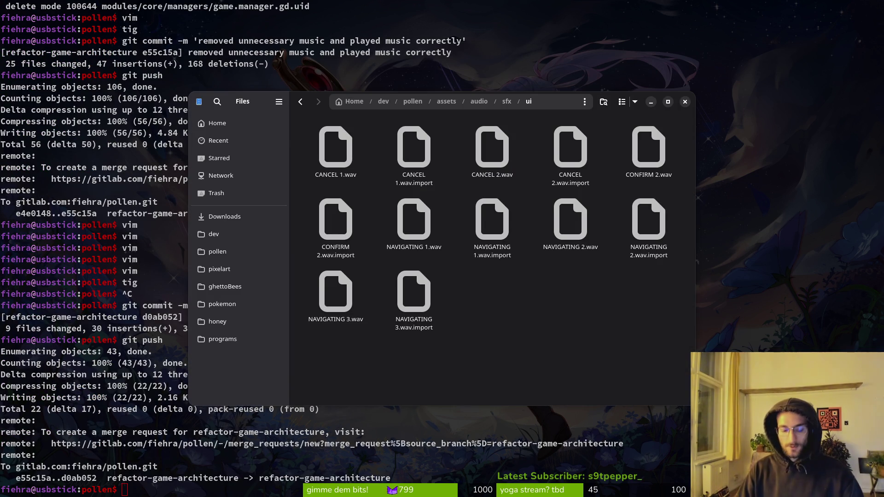
Close the Files window showing the sfx/ui sound effects folder.
key(ctrl+w)
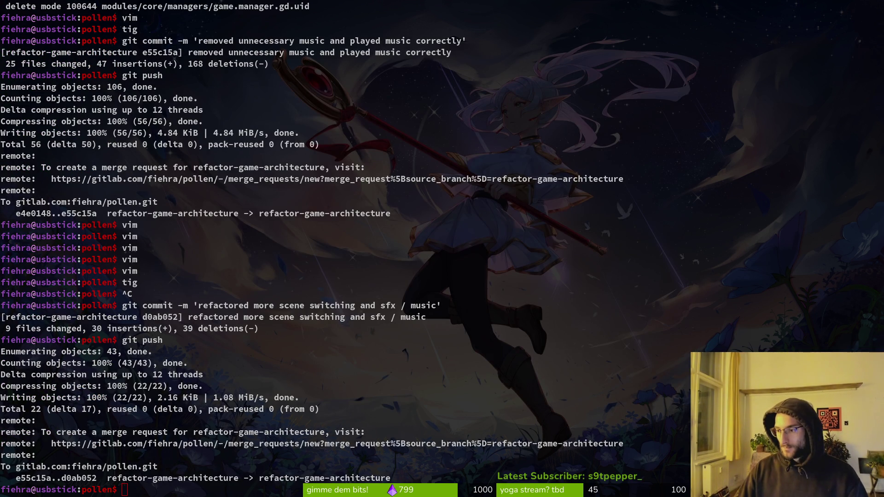
Switch to the Godot editor, run the project and start the game from the title menu.
key(alt+Tab)
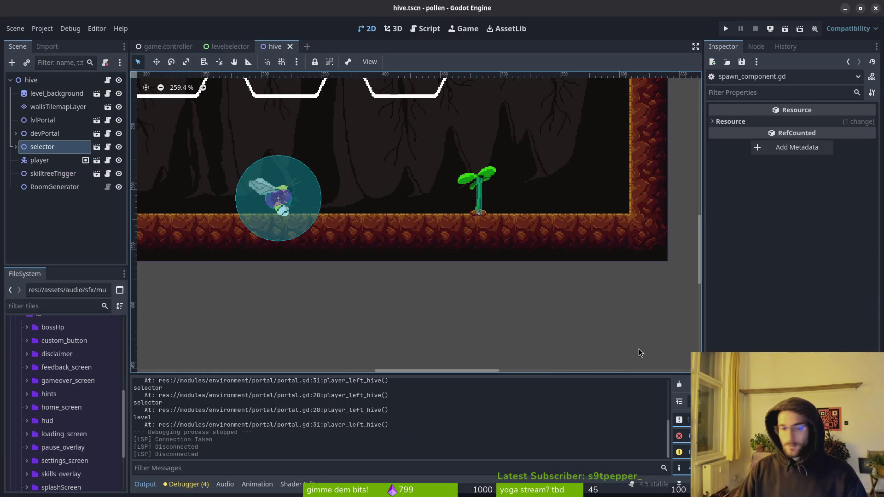
scroll(532, 231, down, 2)
scroll(375, 287, up, 5)
scroll(371, 258, down, 1)
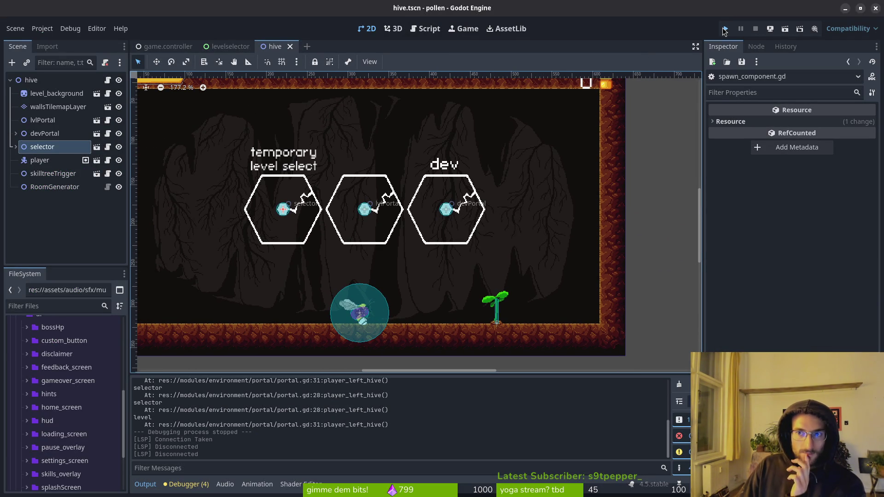
click(725, 29)
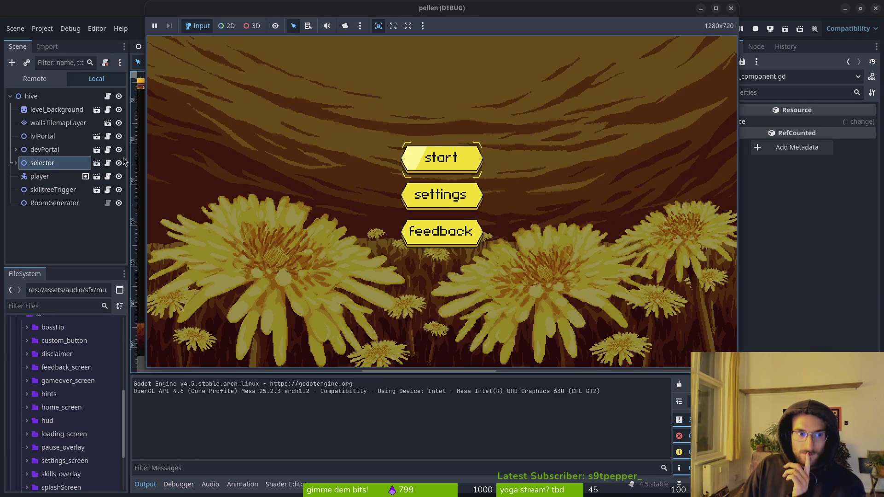
click(34, 81)
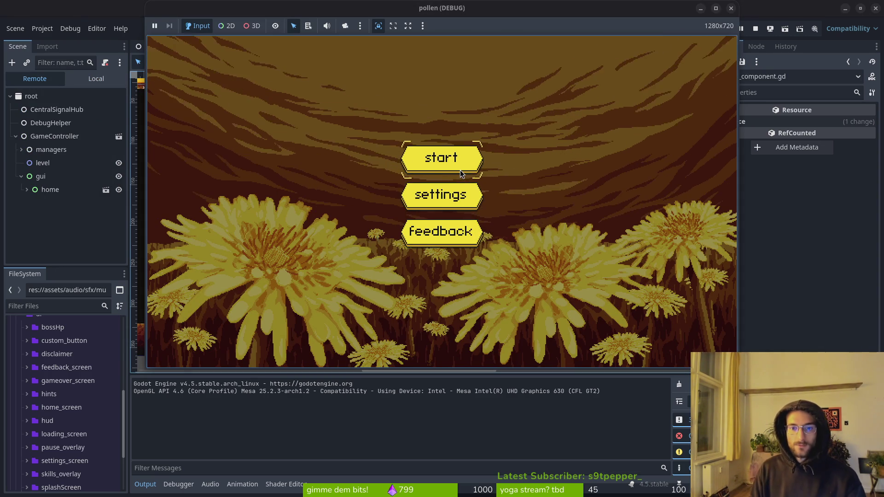
click(460, 170)
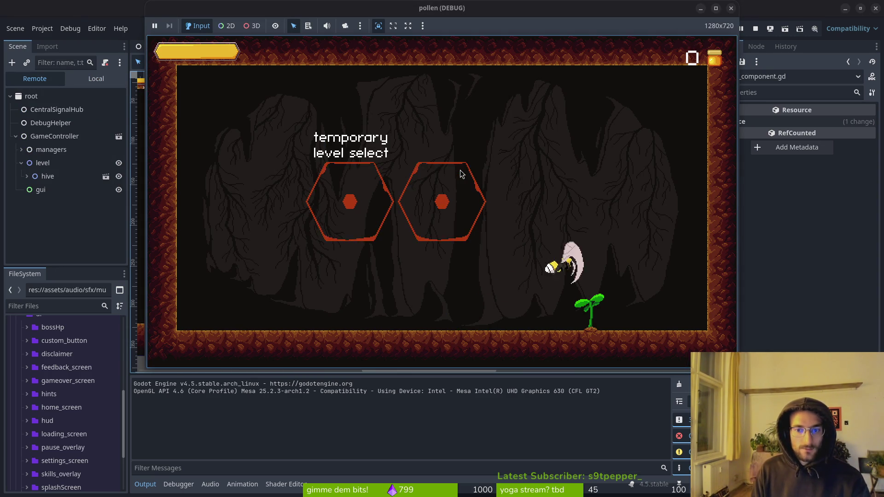
Open the sprout's skill tree, preview the slash damage, reflect projectiles and stun duration skills, then close it.
key(e)
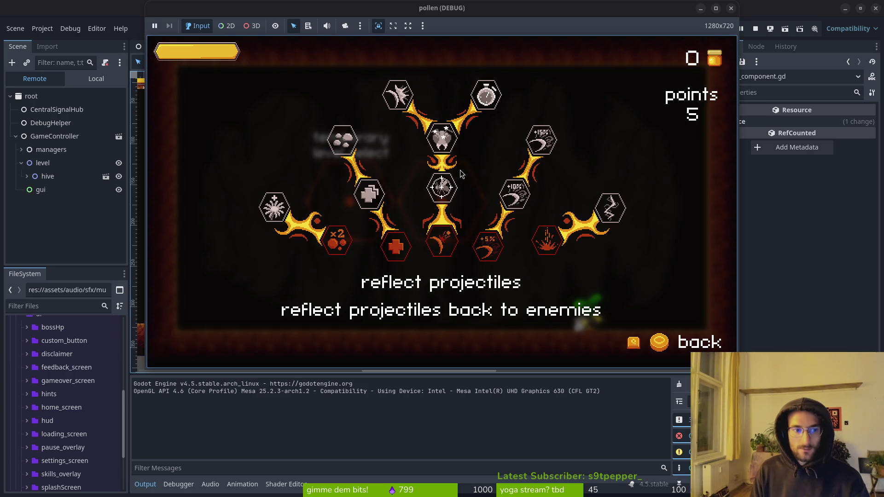
key(Right)
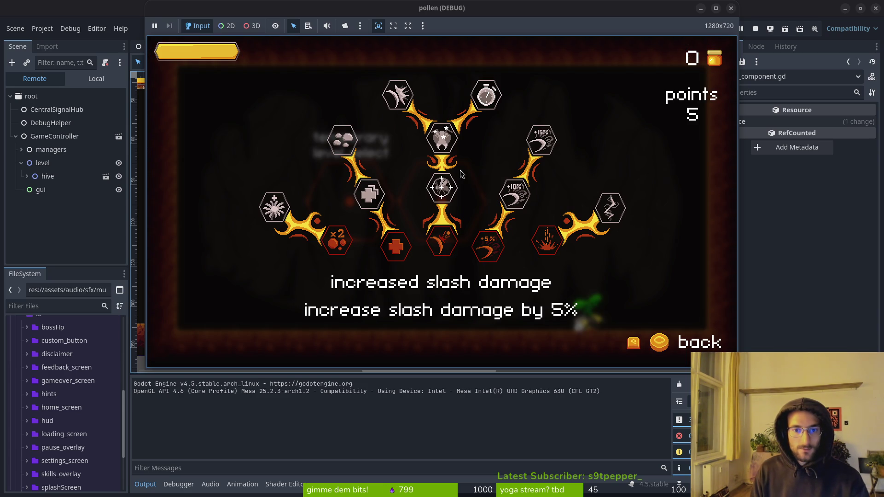
key(Left)
key(Up)
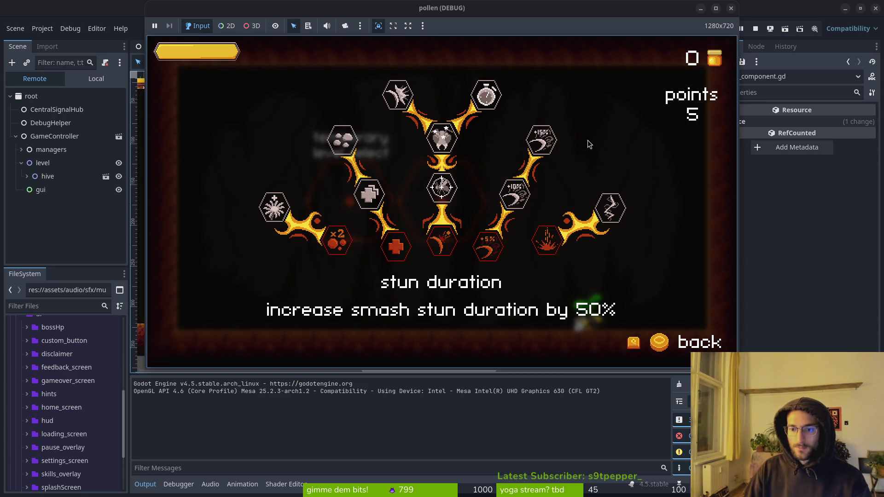
key(Escape)
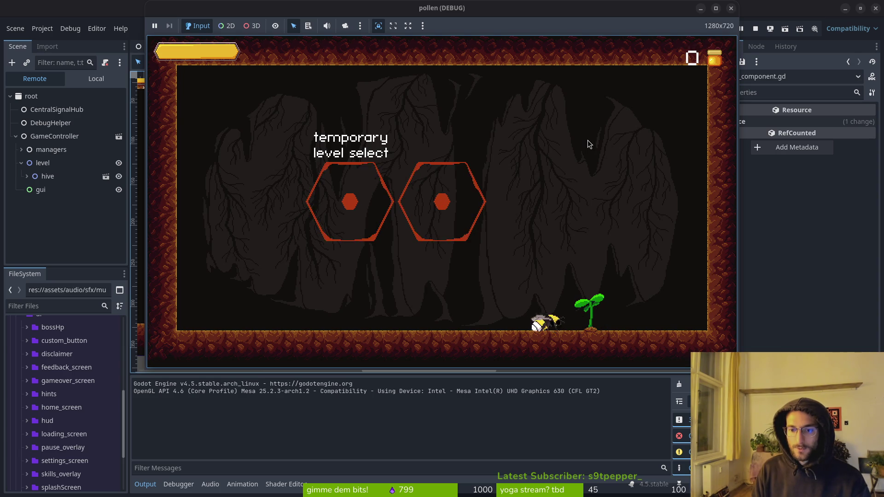
key(Tab)
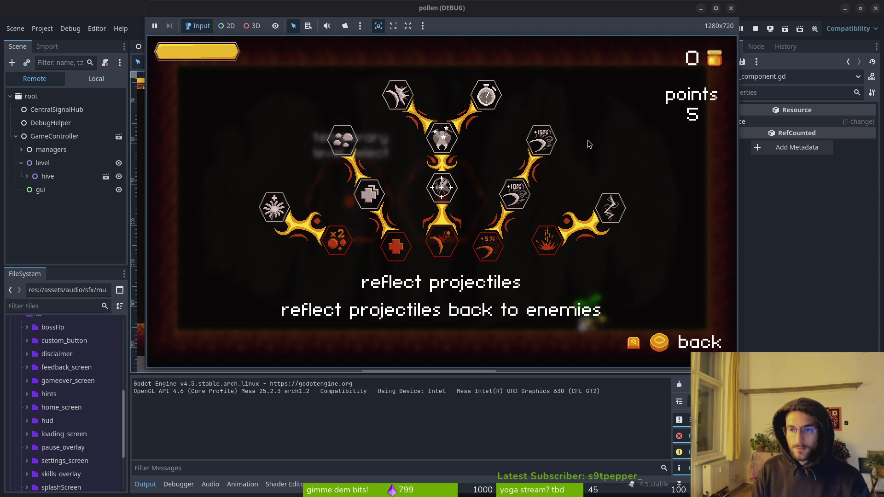
key(Escape)
Stop the game and set audioManager's Process Mode to Always in the game.controller scene.
click(731, 8)
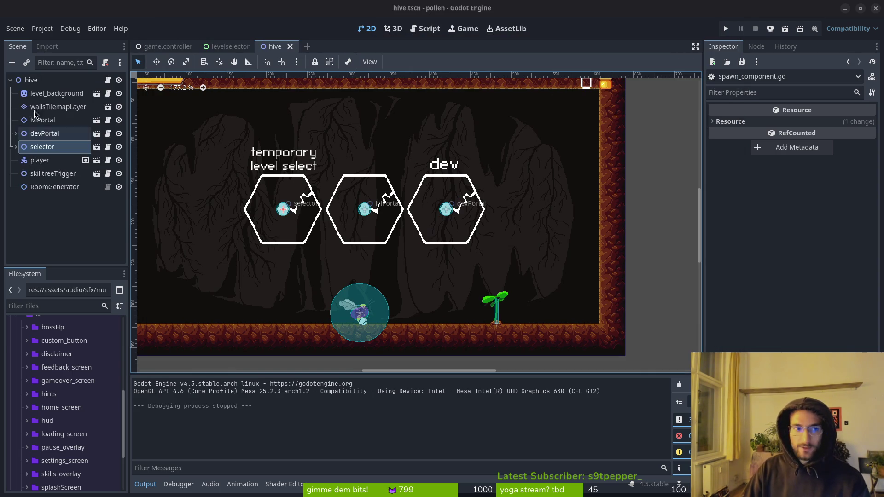
click(165, 46)
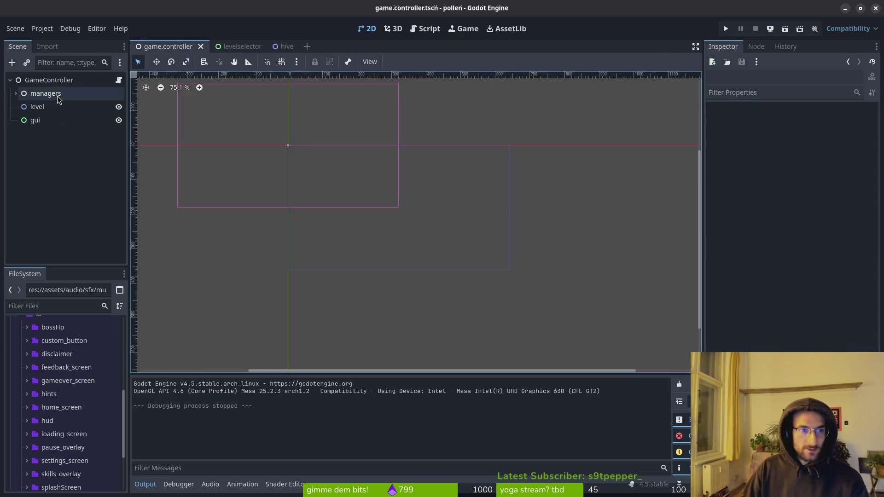
click(15, 93)
click(41, 161)
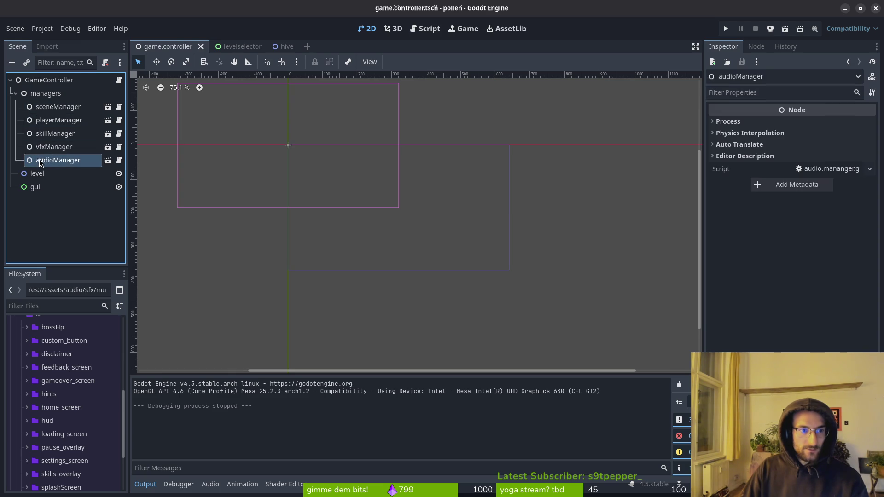
right_click(40, 80)
click(40, 80)
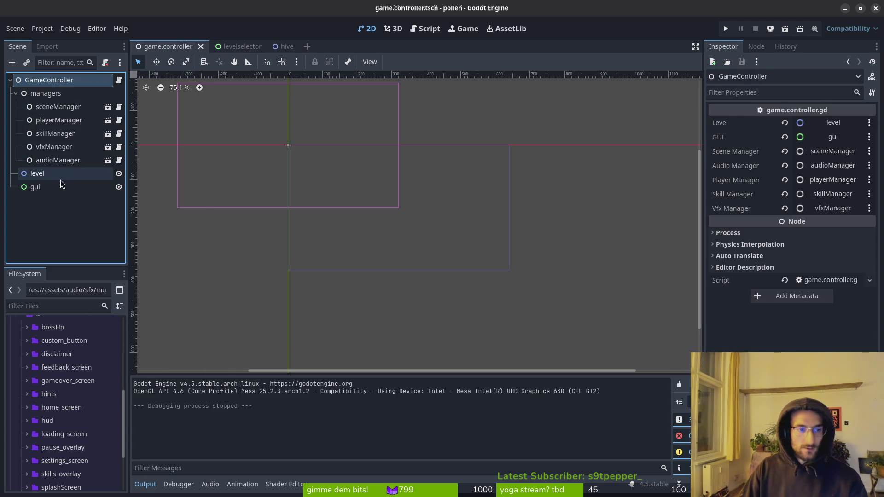
click(51, 160)
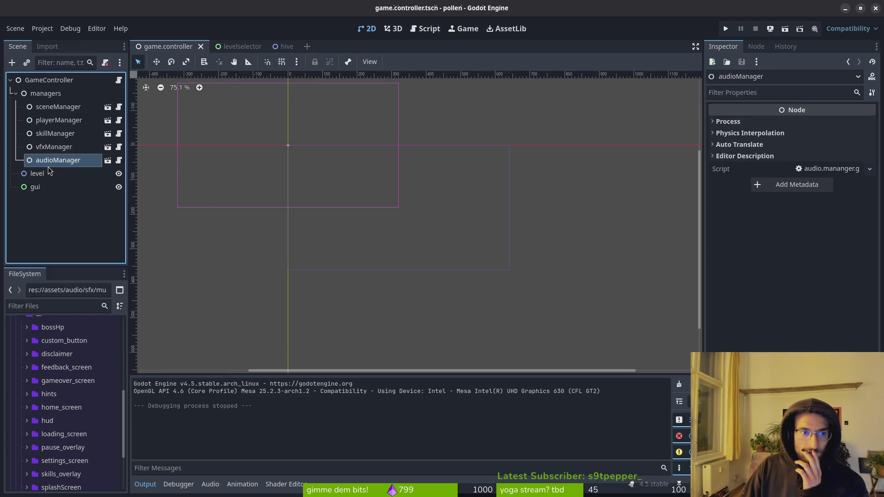
click(756, 122)
click(830, 135)
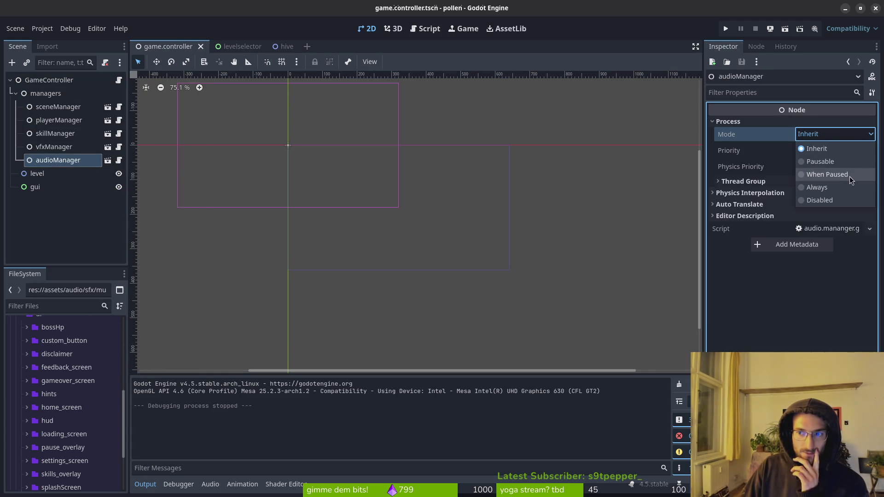
click(829, 187)
Run the game, walk the bee to the plant and preview the slash damage and health skills.
click(726, 28)
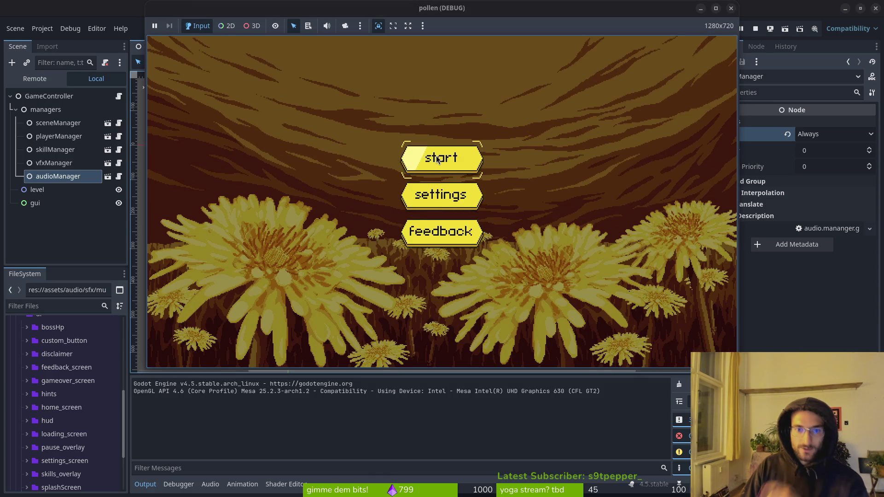
click(436, 158)
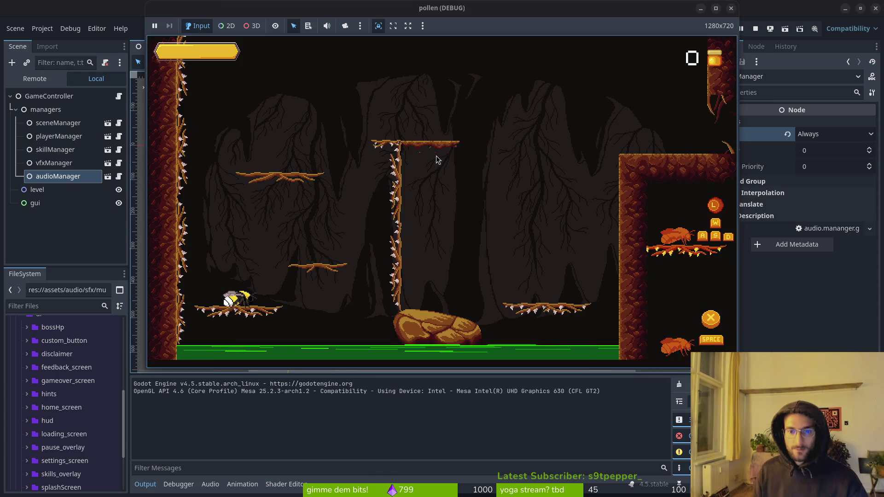
key(d)
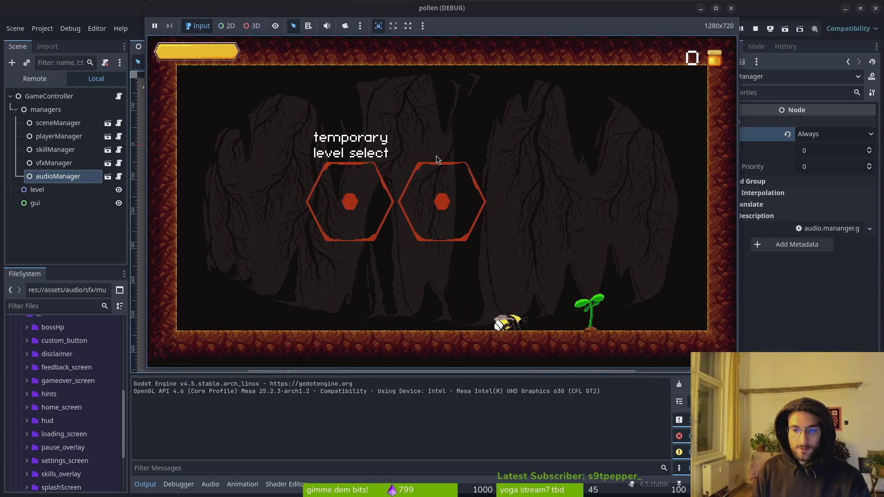
key(e)
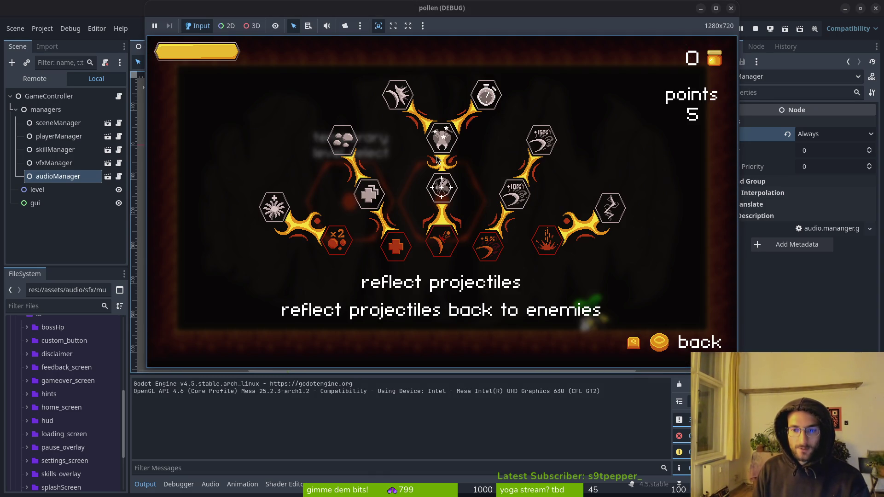
key(d)
key(a)
key(a)
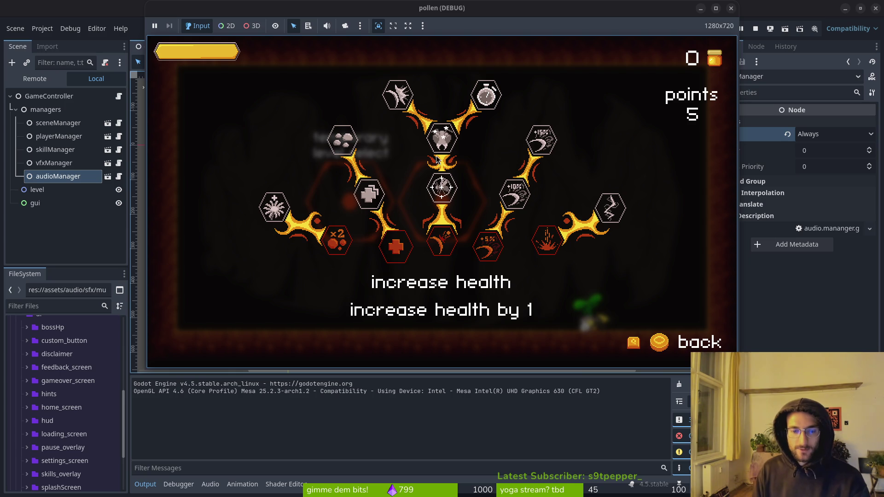
key(d)
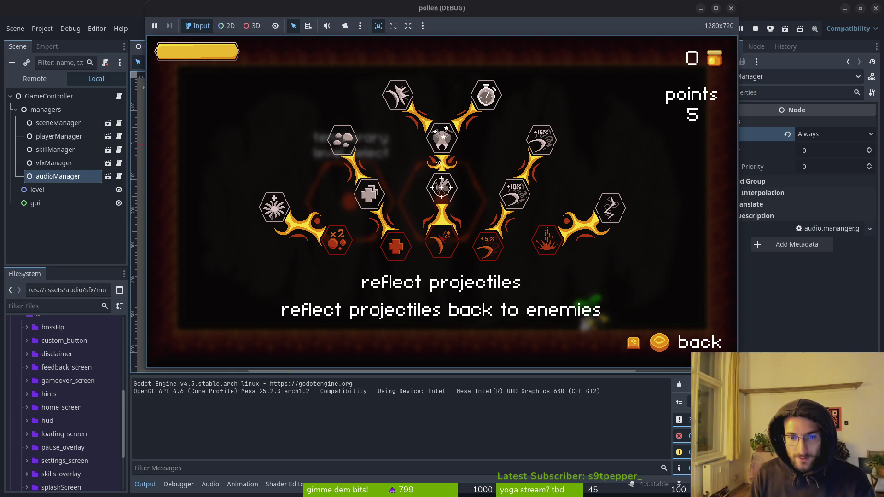
Buy reflect projectiles, auto-aim, knockback damage, smash damage and stun duration skills, then close the tree.
key(space)
key(w)
key(space)
key(w)
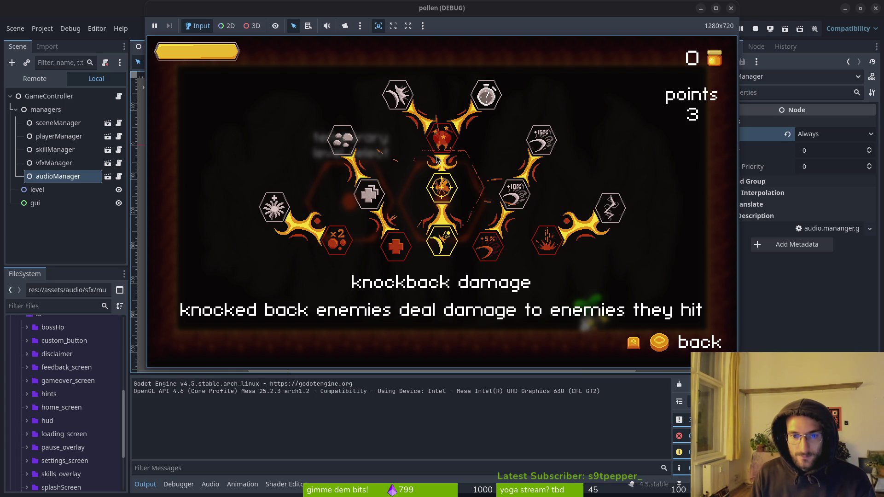
key(space)
key(w)
key(space)
key(d)
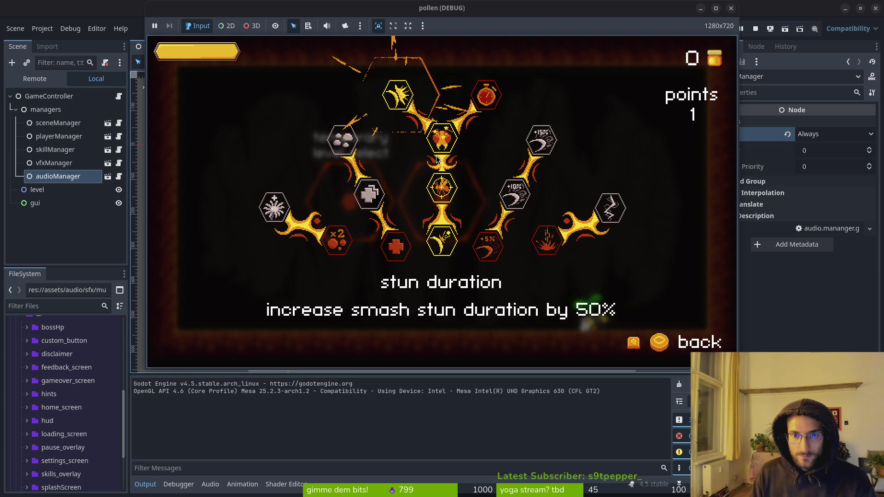
key(space)
key(s)
key(s)
key(s)
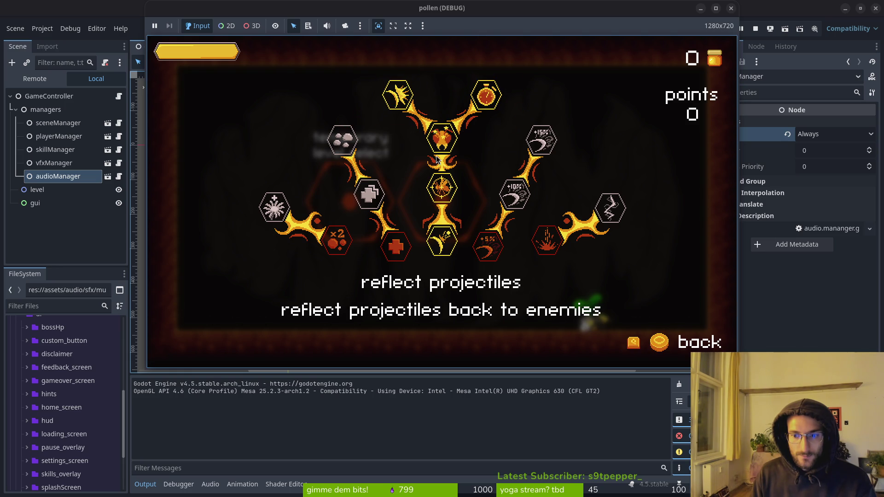
key(Escape)
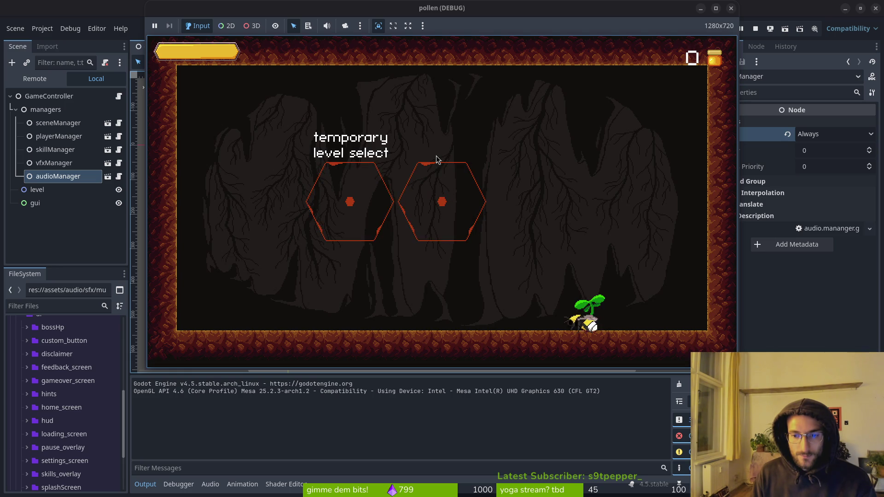
Reopen and close the skill tree, then test the bee flying, landing and smashing down.
key(d)
key(e)
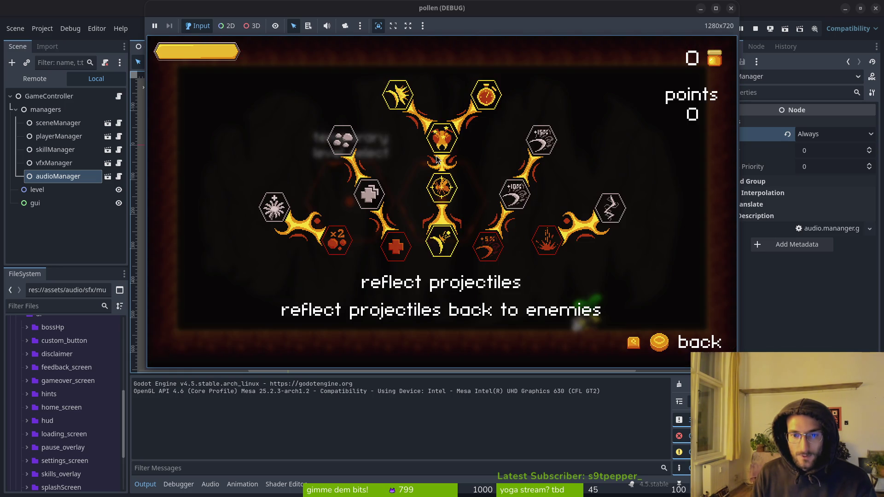
key(Escape)
key(a)
key(space)
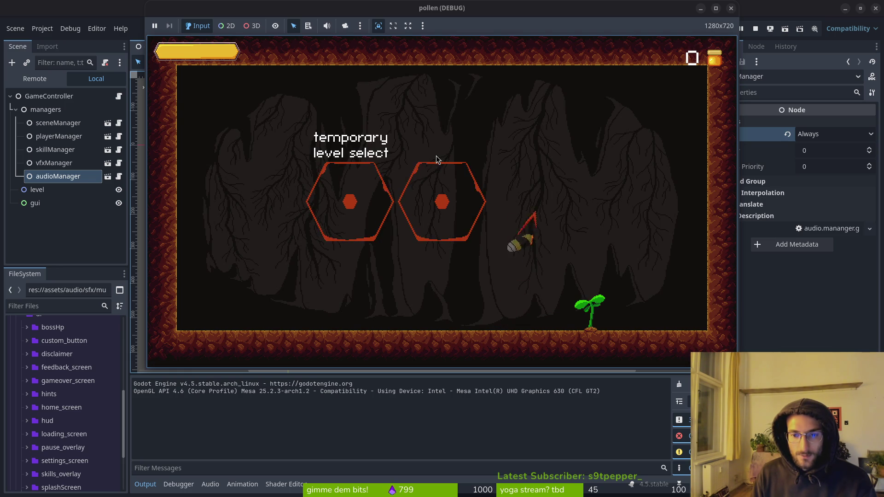
key(space)
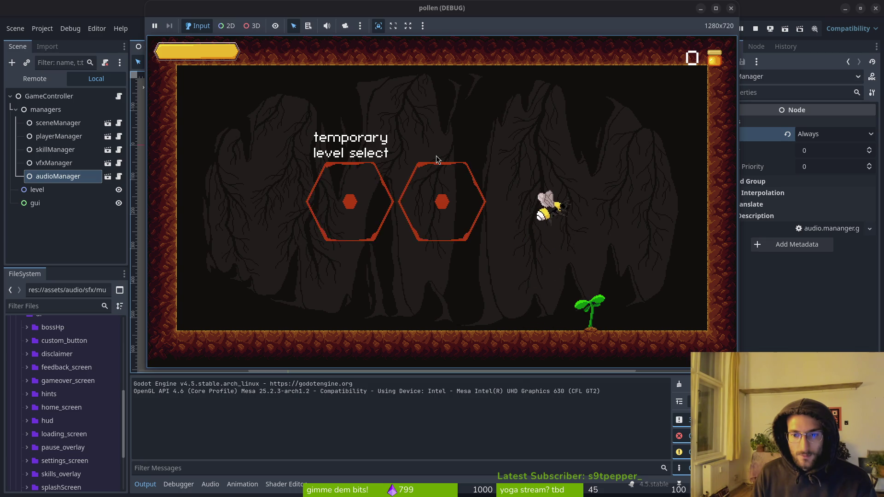
key(space)
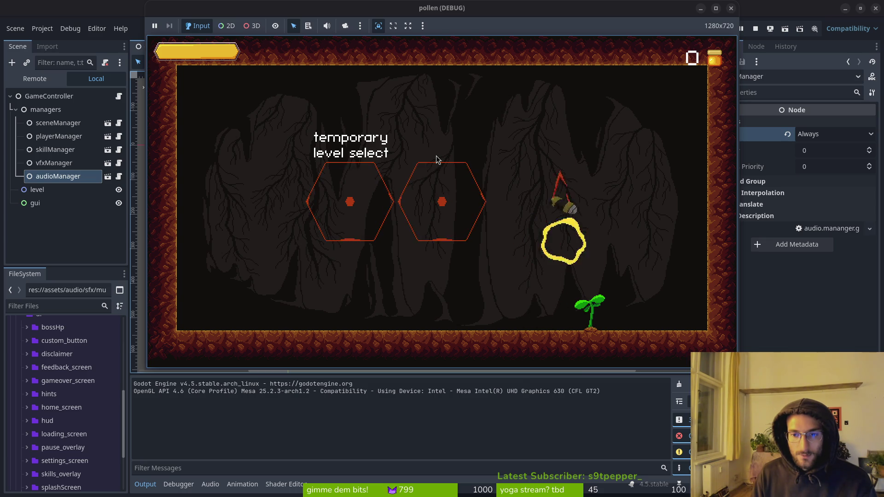
key(s)
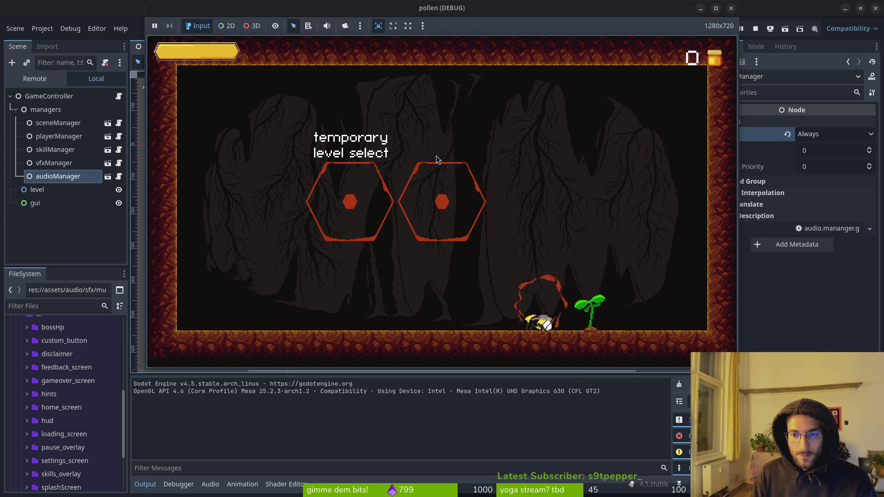
key(space)
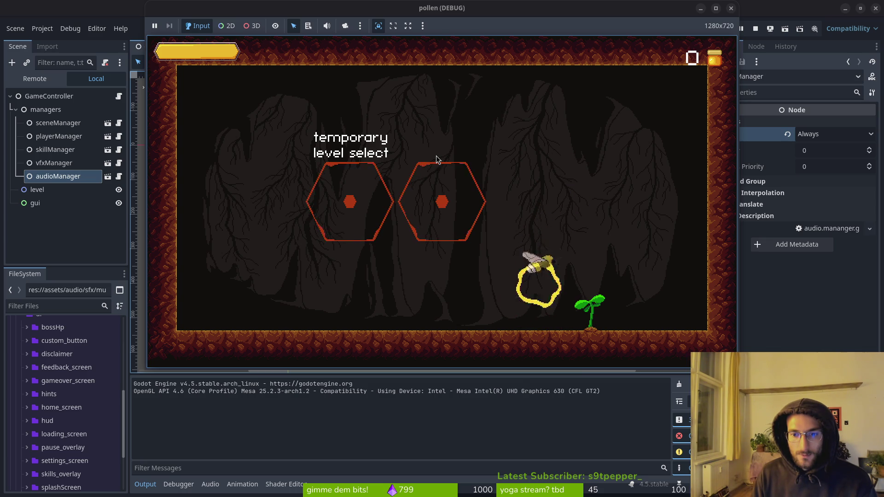
Stop the game, deselect audioManager, and run vim in the terminal on the pollen project folder.
click(755, 28)
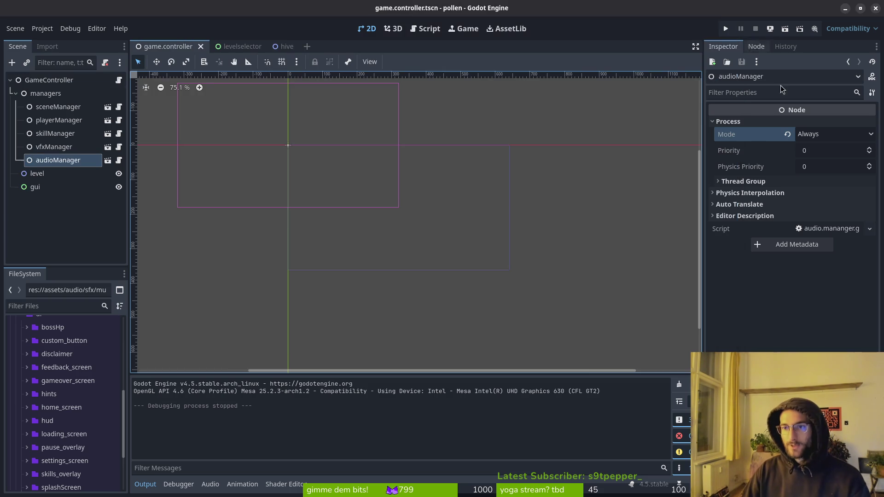
click(71, 233)
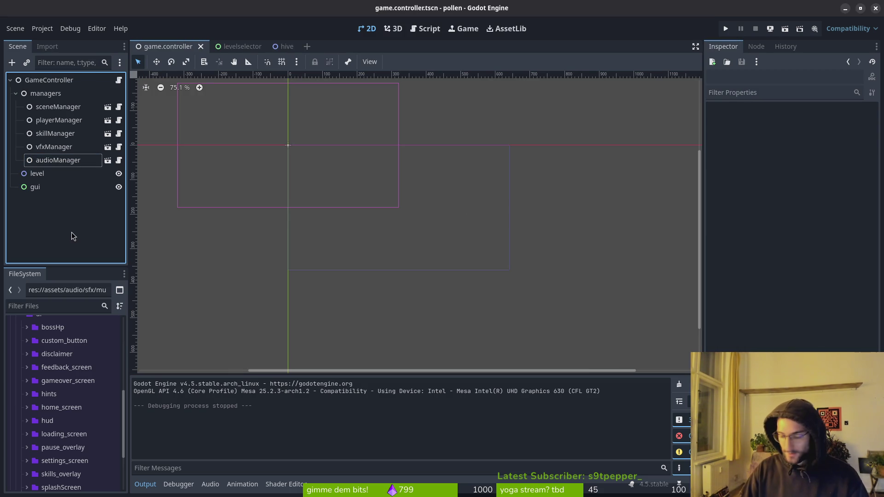
key(alt+Tab)
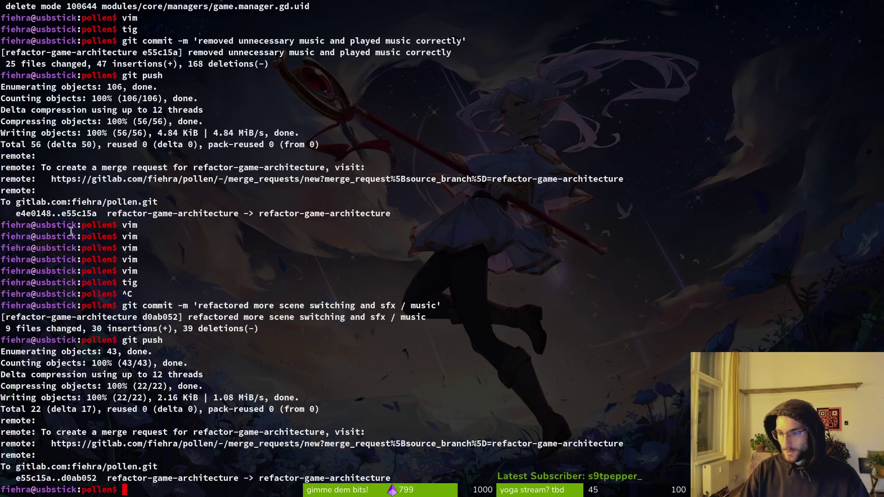
key(Return)
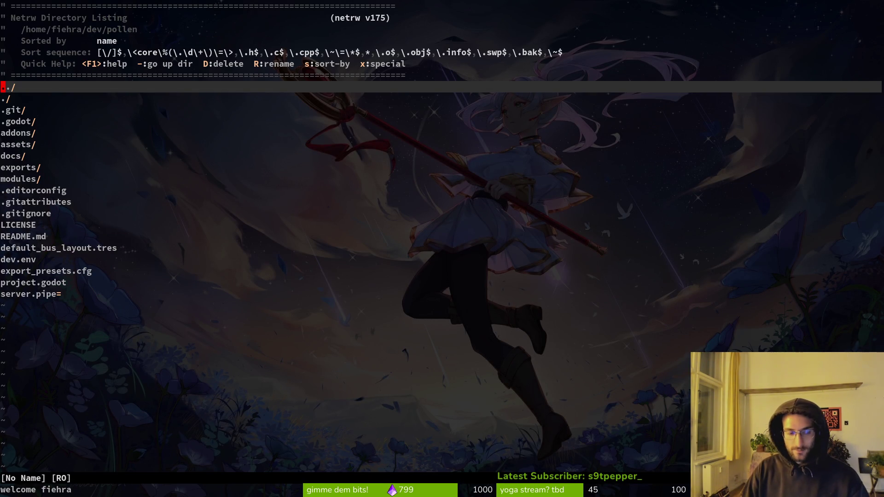
Open movement_component.gd by fuzzy-finding 'movement_co' among the project's git files.
key(ctrl+p)
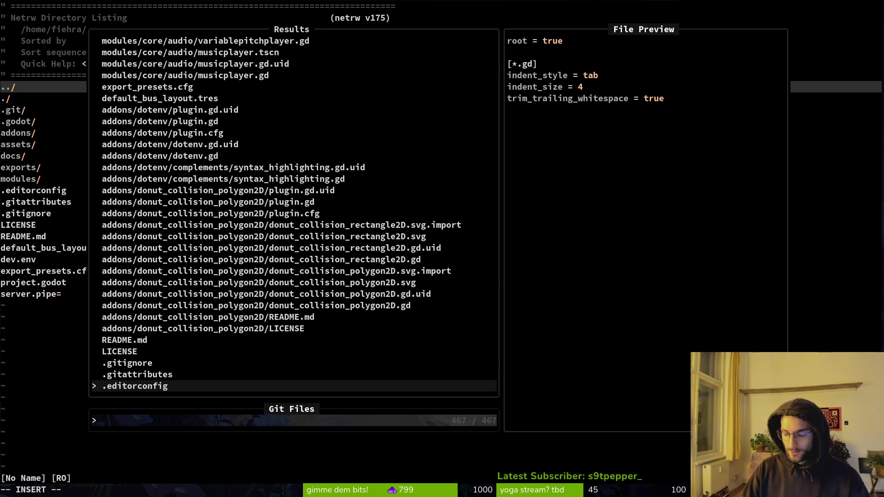
text(movement_)
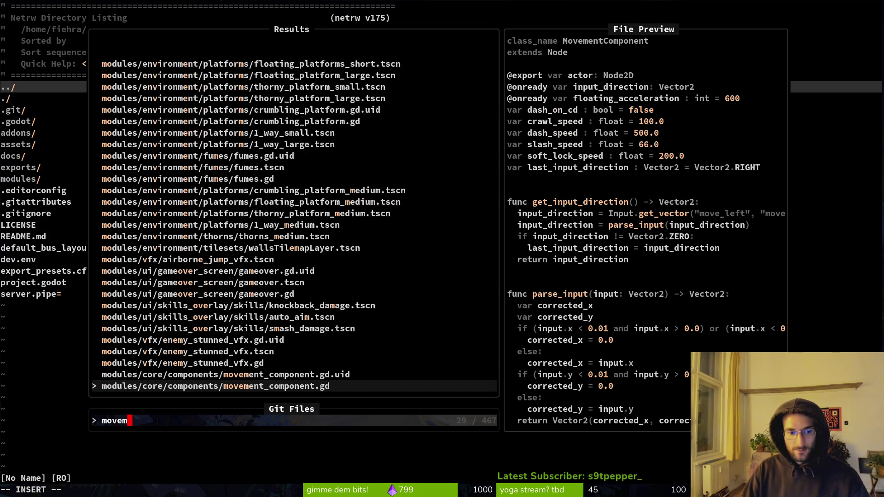
text(co)
key(Return)
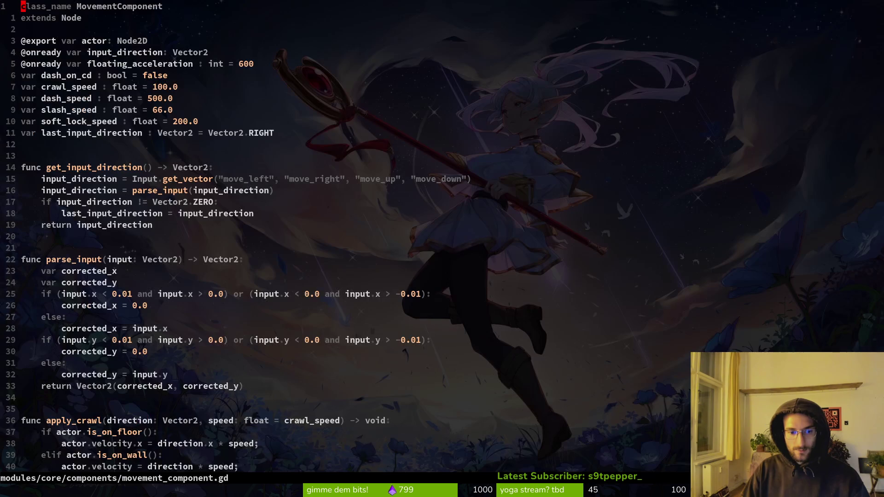
Jump to line 29 in parse_input, then down to the apply_dash velocity line.
key(2)
key(8)
key(j)
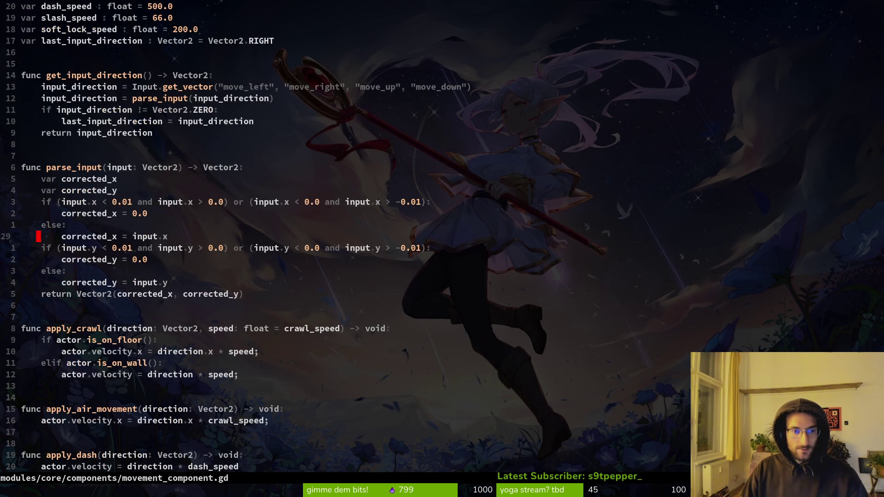
key(ctrl+d)
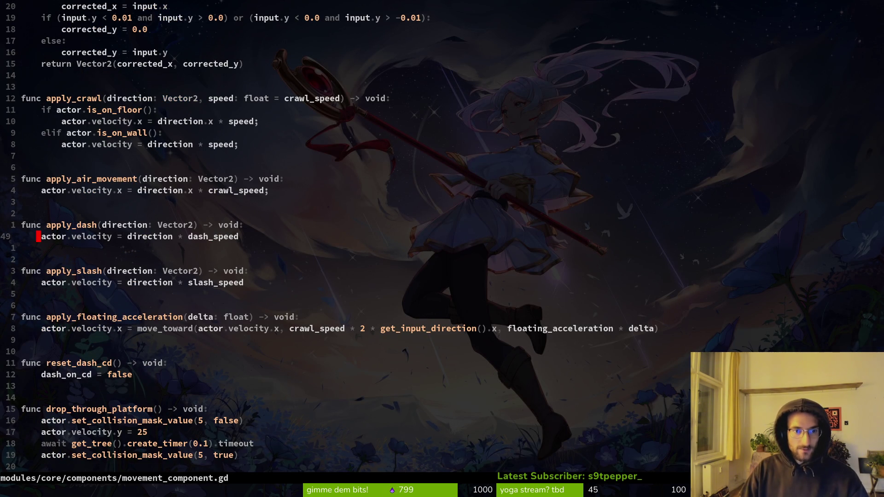
key(k)
key(j)
Review parse_input and apply_air_movement, then settle back on the dash velocity line.
key(k)
key(k)
key(k)
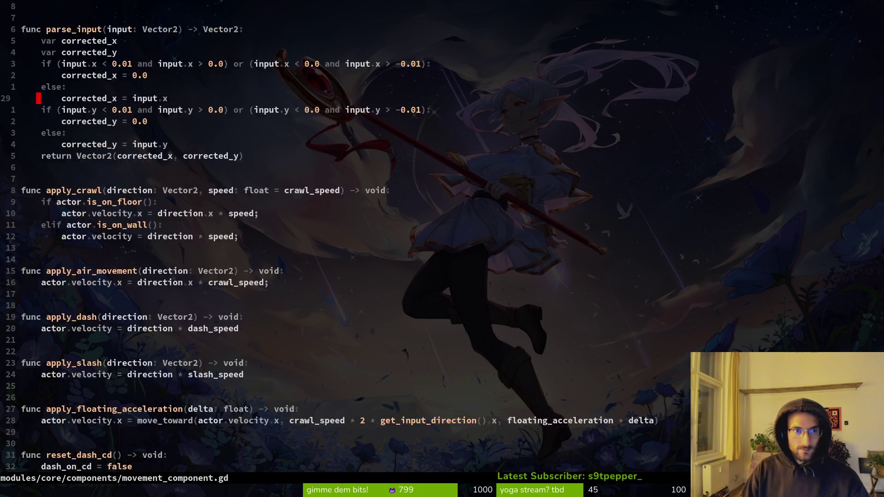
key(k)
key(k)
key(k)
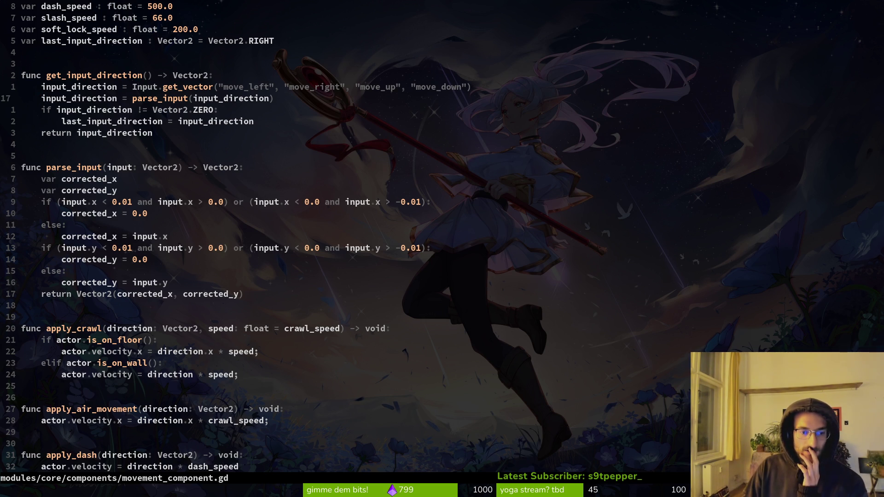
key(j)
key(j)
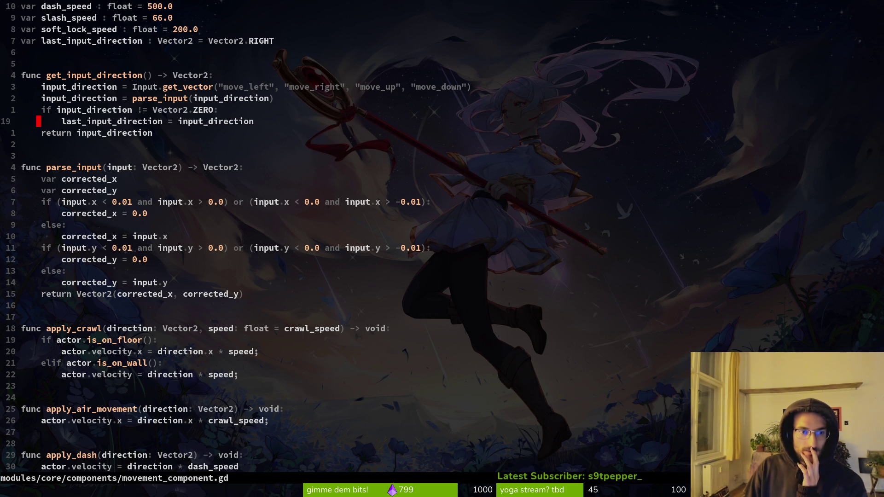
key(j)
key(j)
key(j)
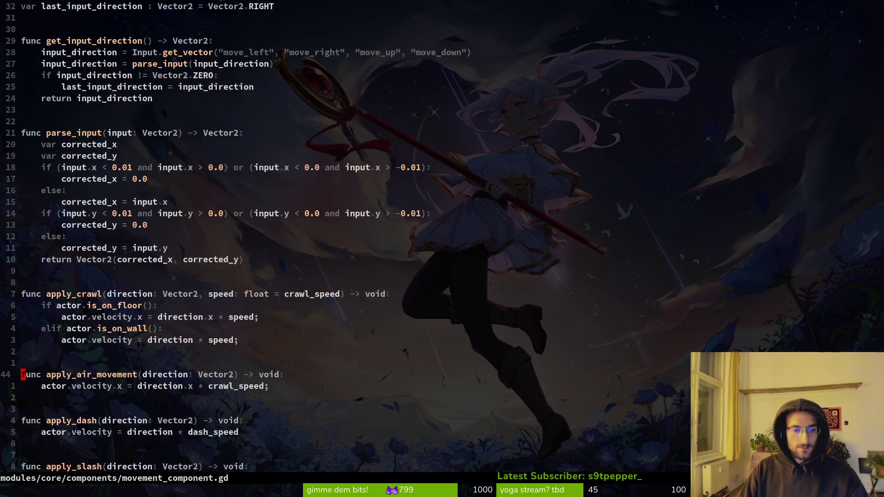
key(j)
key(j)
key(j)
key(k)
key(k)
key(k)
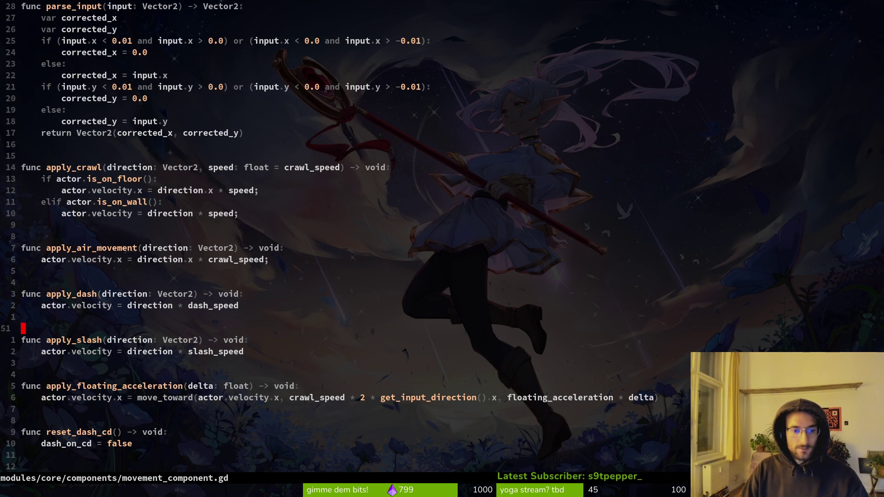
key(j)
key(j)
key(k)
key(k)
key(k)
key(k)
key(k)
key(k)
key(j)
key(j)
key(j)
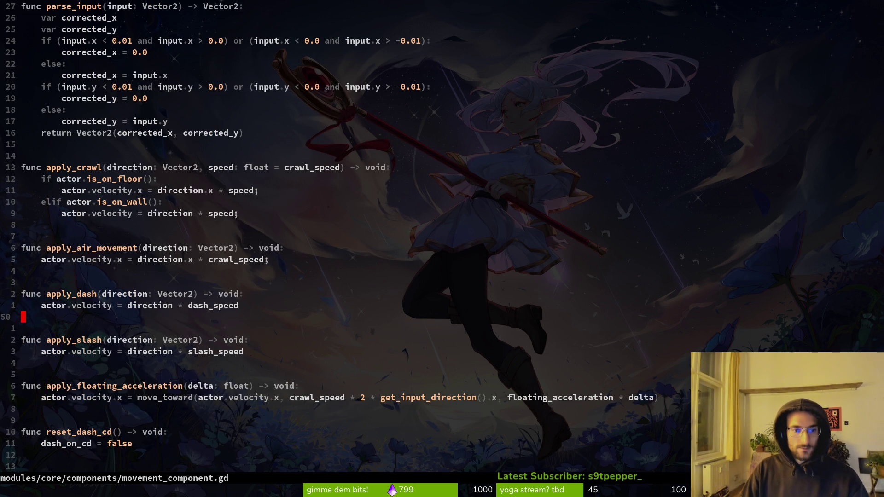
key(k)
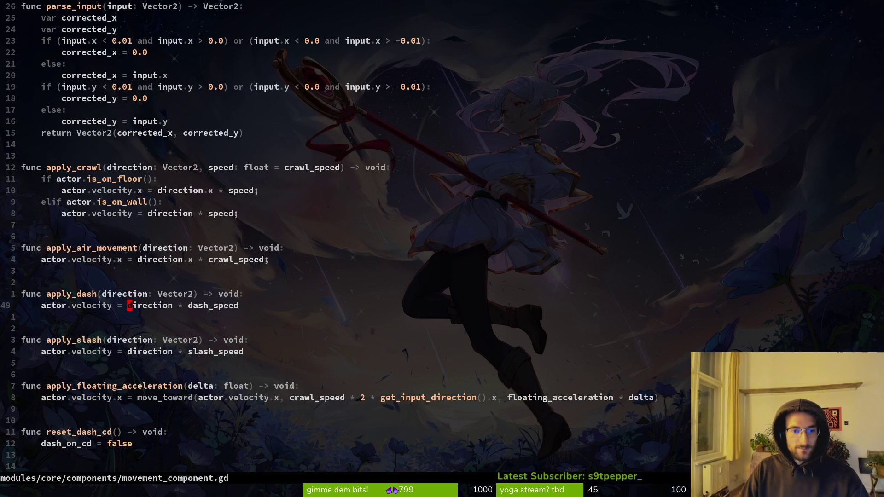
Change apply_dash's velocity to use direction.normalized() * dash_speed via completion.
text(.mo)
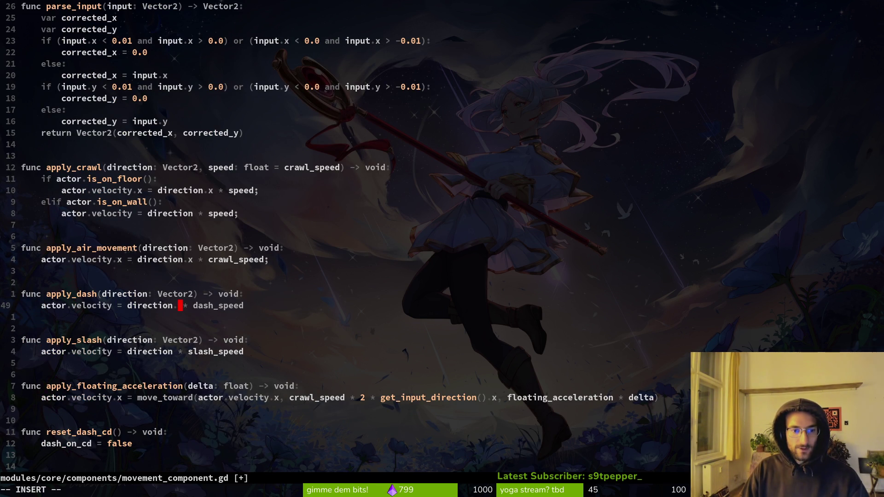
key(BackSpace)
key(BackSpace)
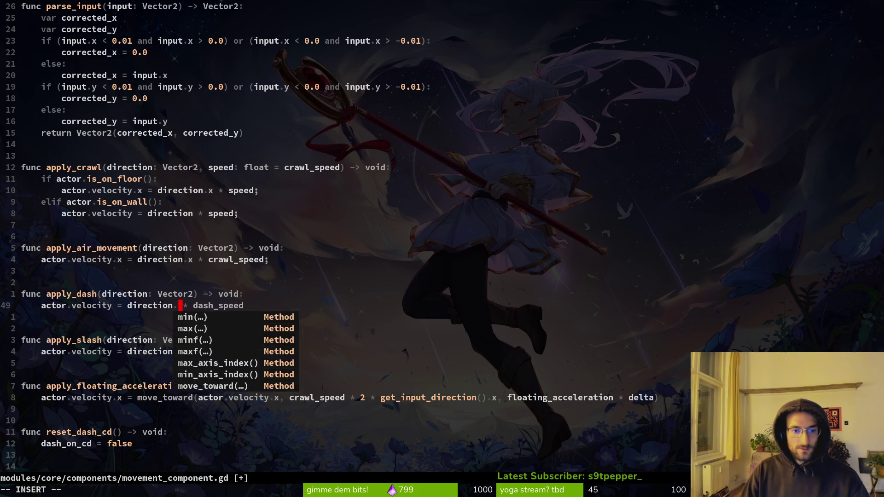
text(no)
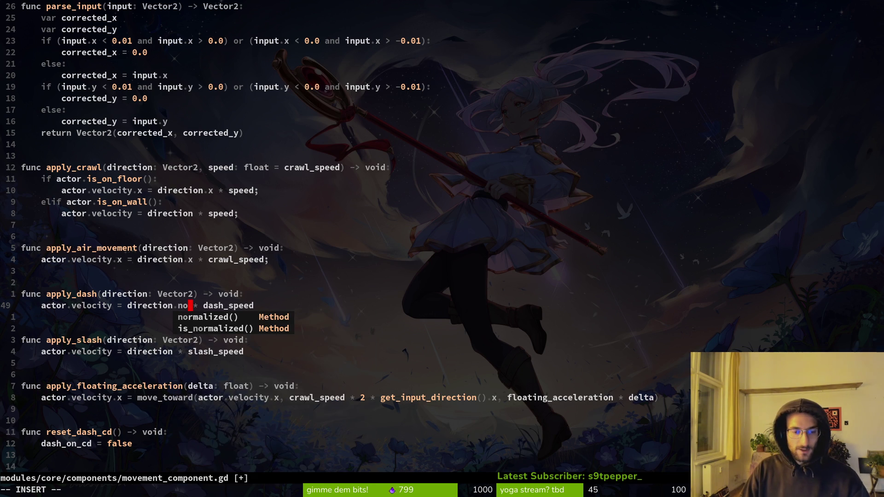
key(Escape)
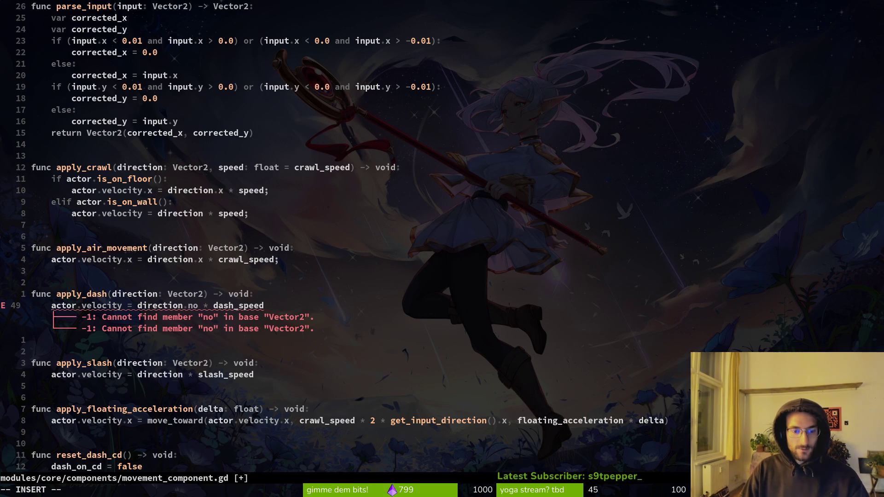
text(r)
key(ctrl+space)
key(Return)
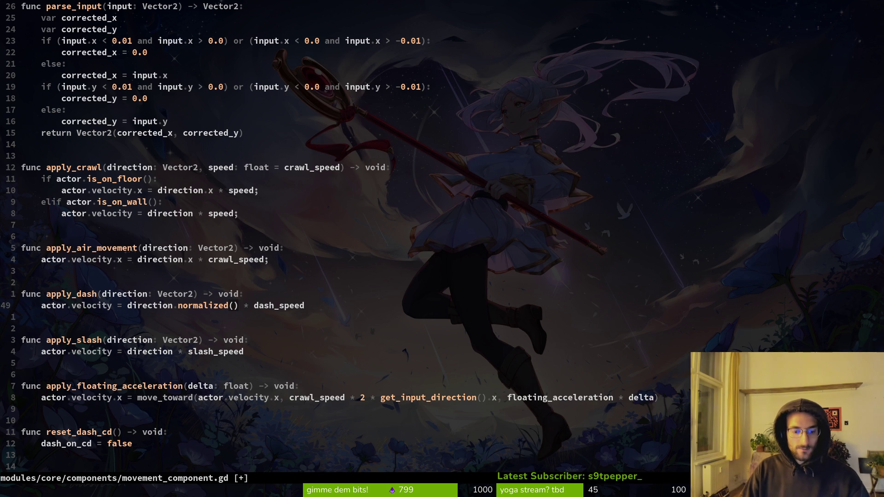
Save movement_component.gd with :w and switch back to the Godot editor.
key(Escape)
text(:w)
key(Return)
key(alt+Tab)
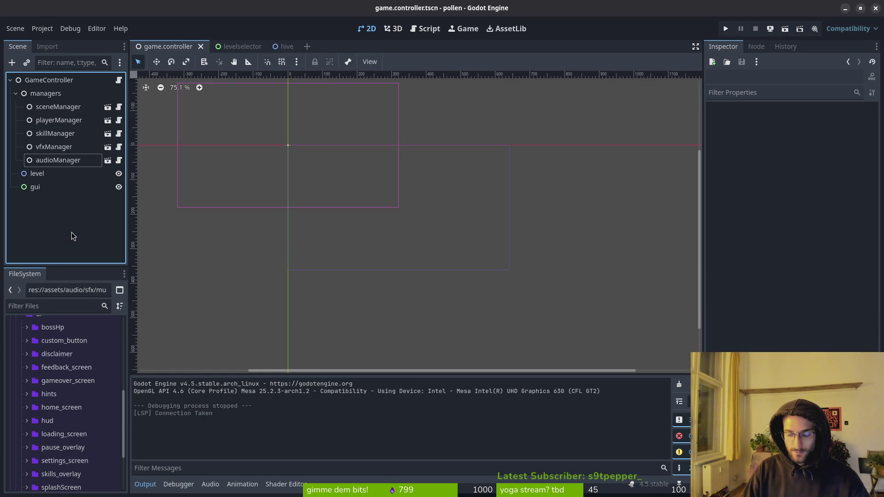
Run the game and dash the bee up and to the top right.
key(F5)
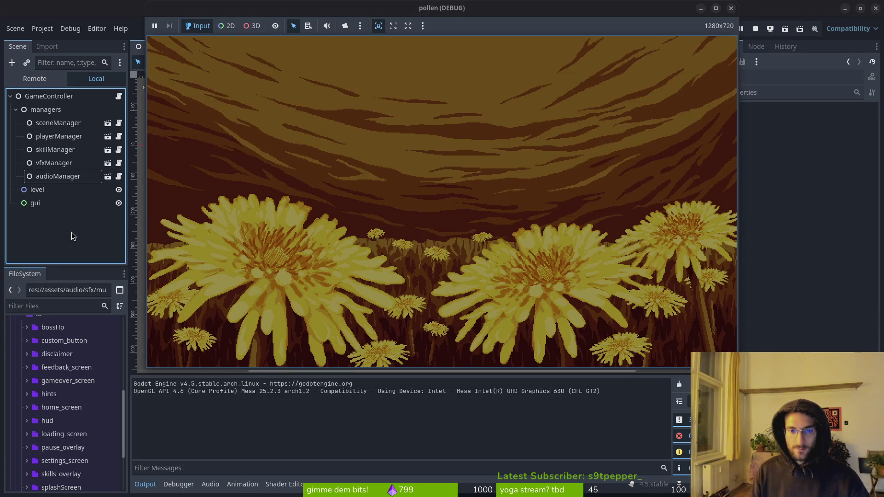
key(Return)
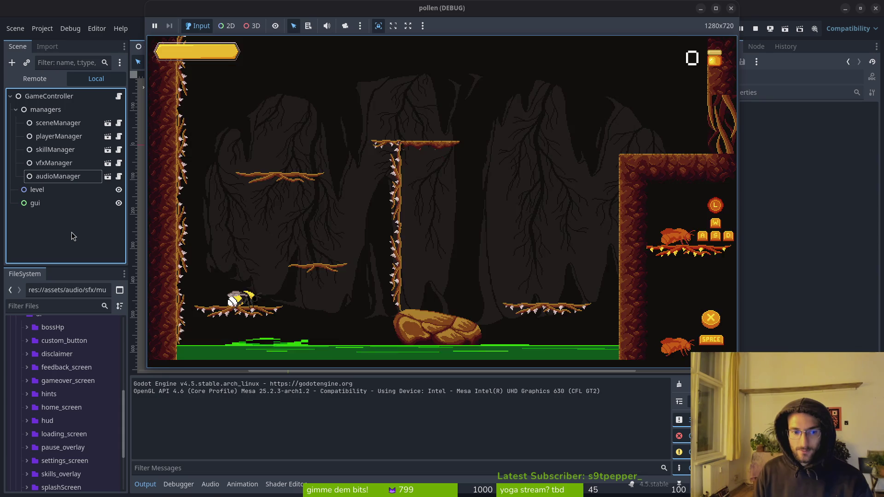
key(space)
key(d)
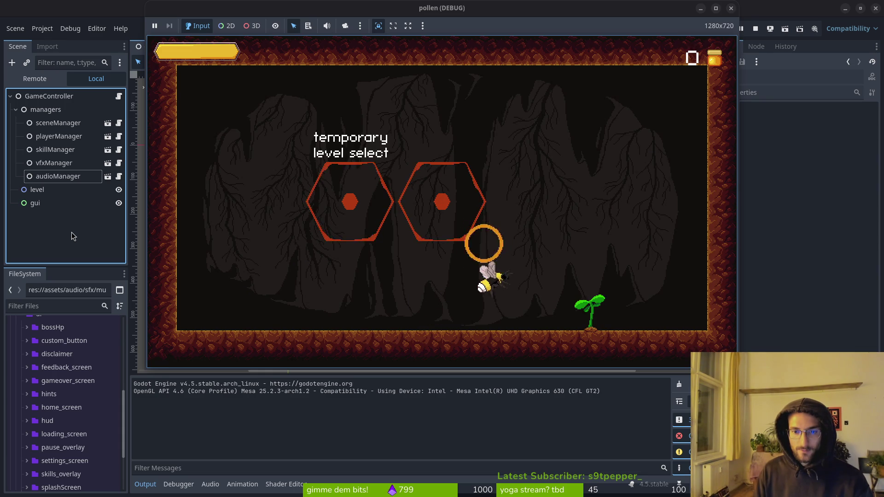
key(space)
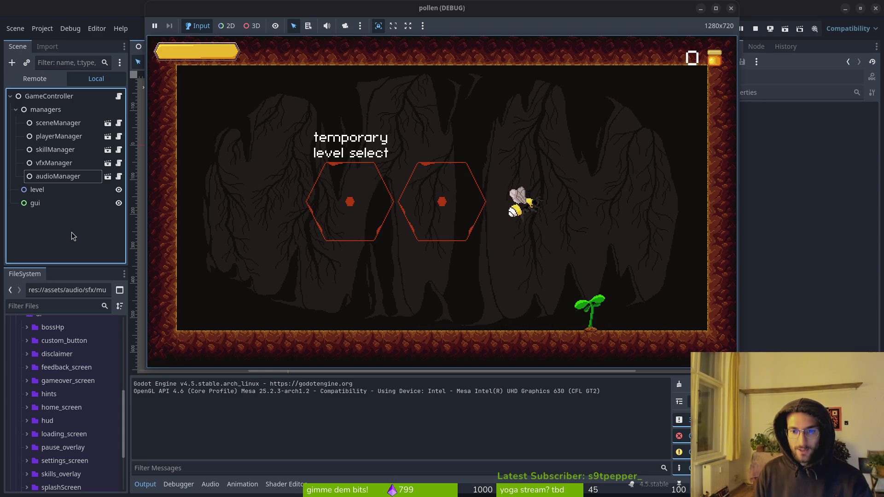
key(space)
key(d)
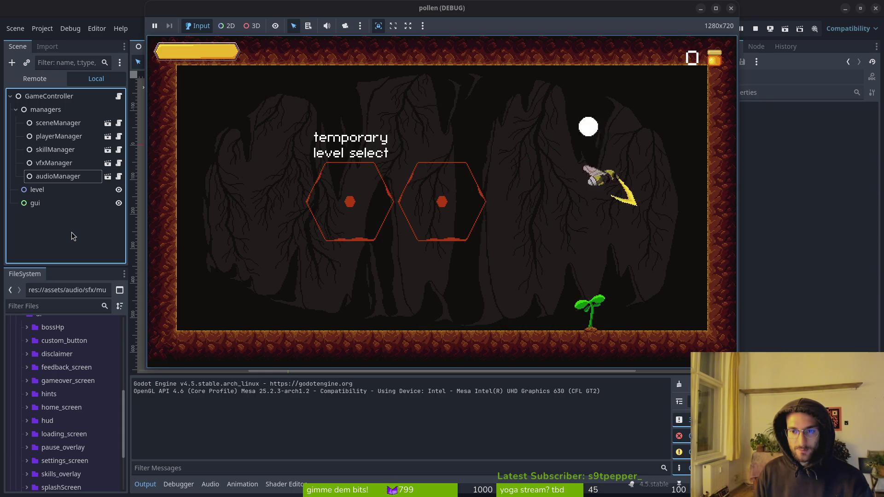
Fly the bee around the left hexagon and back to the floor, then return to the editor.
key(space)
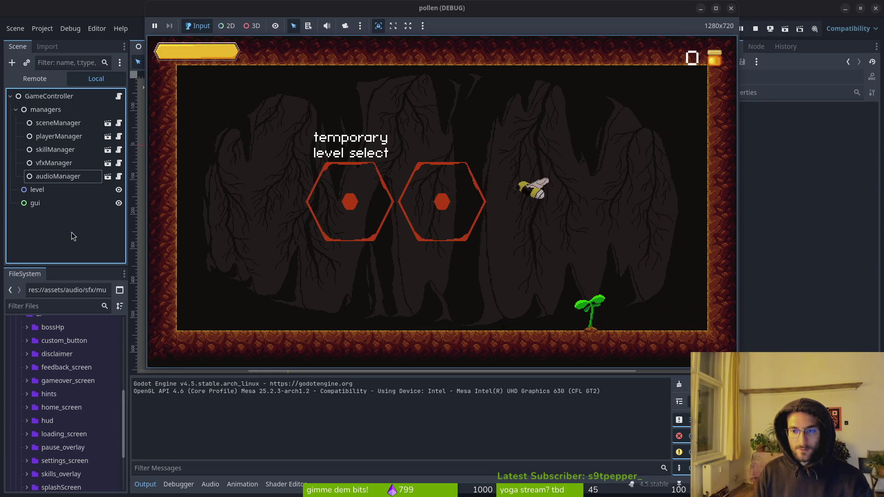
key(a)
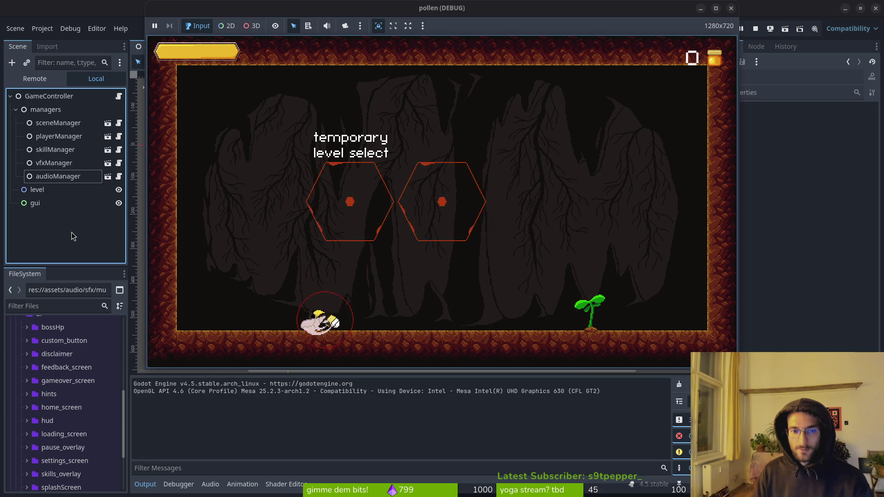
key(w)
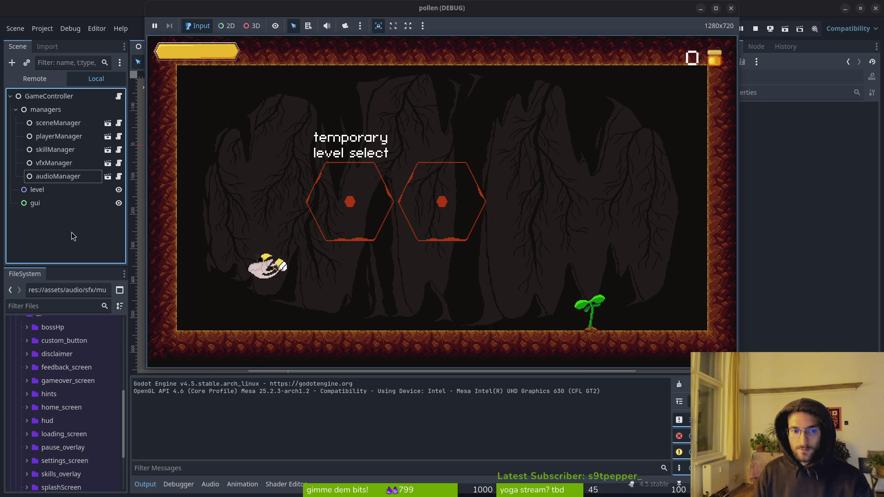
key(w)
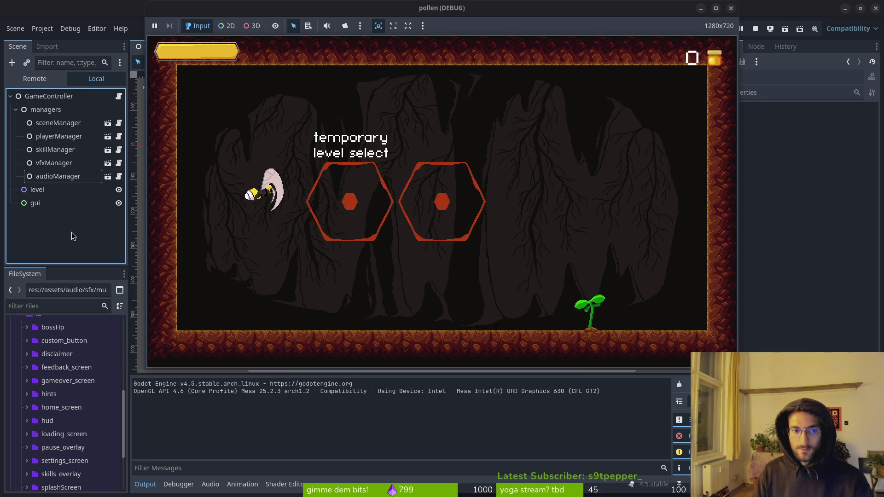
key(d)
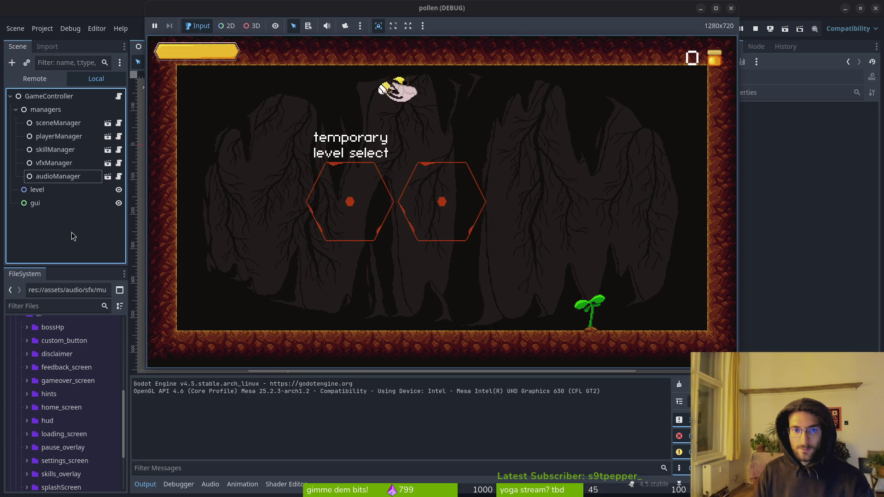
key(a)
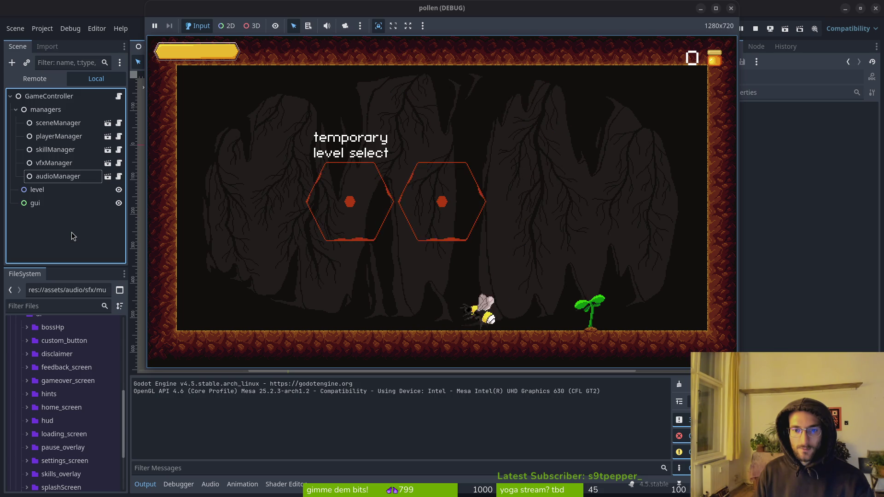
key(a)
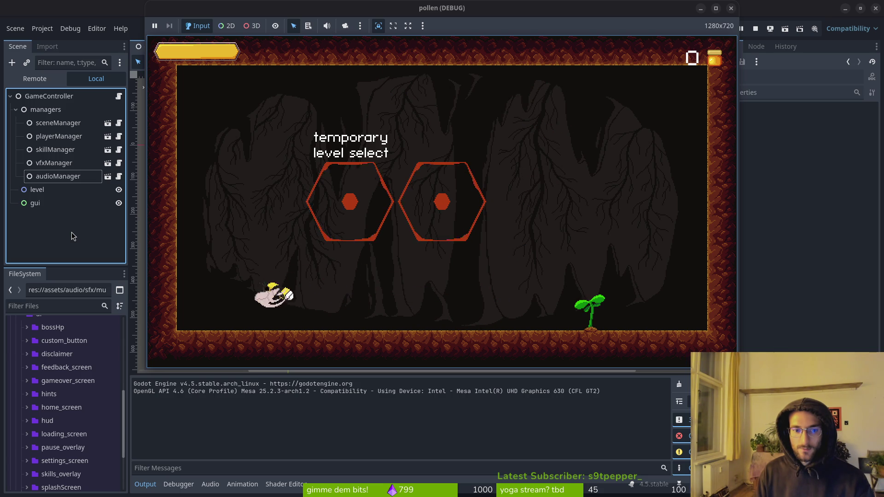
key(w)
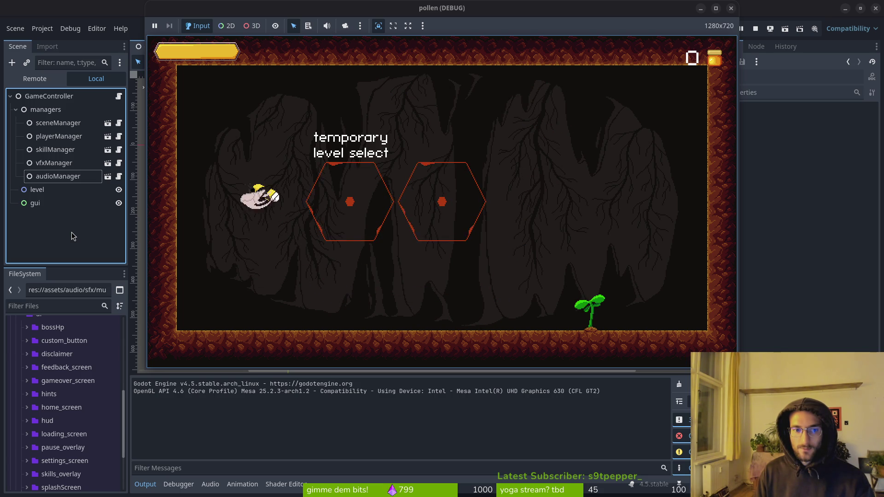
key(d)
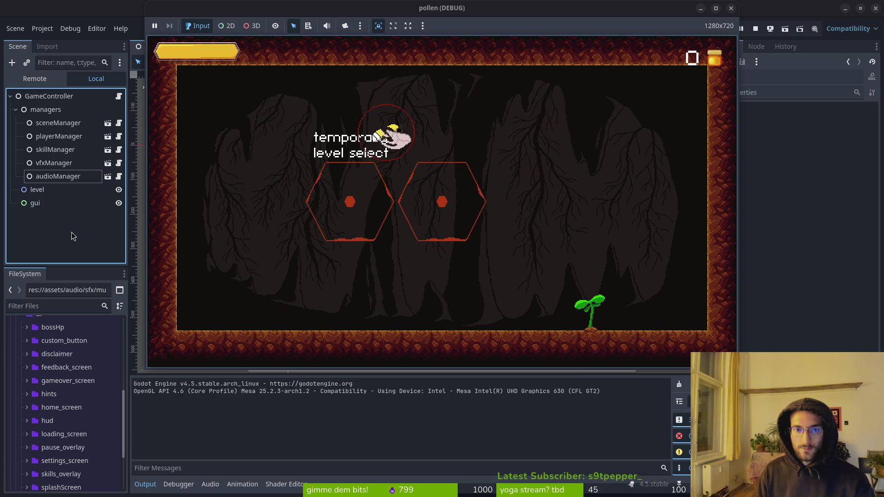
key(s)
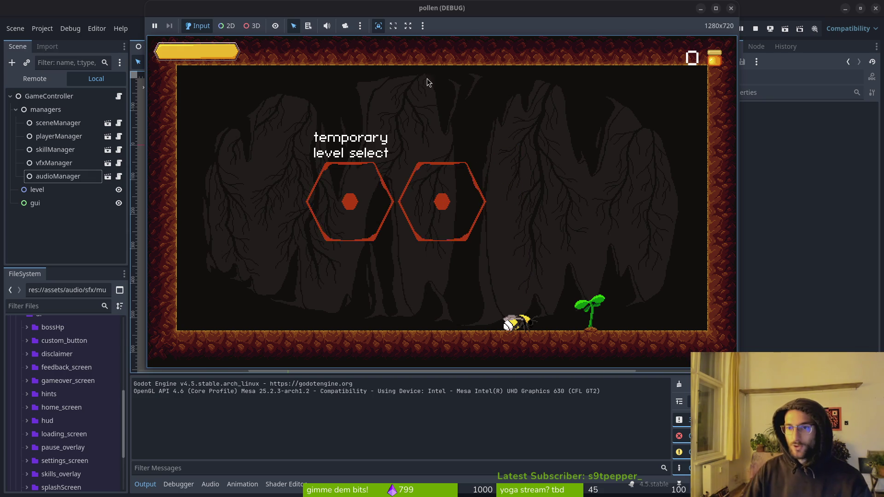
click(763, 57)
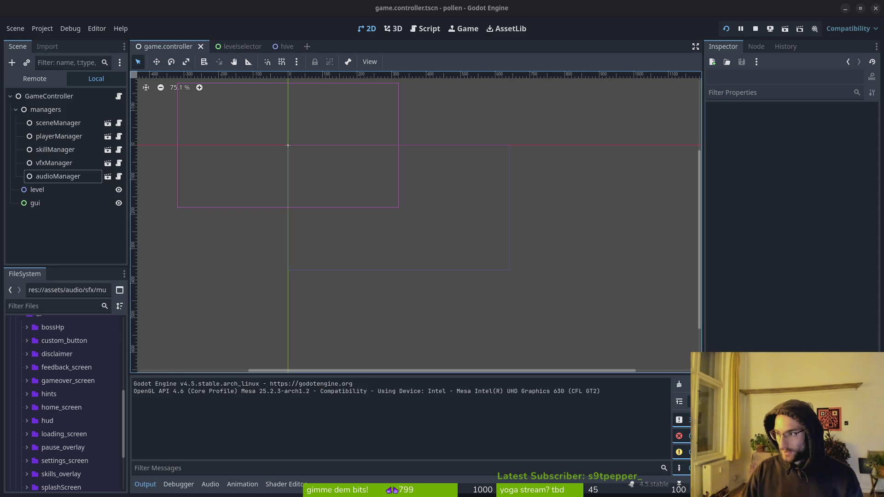
Switch from Godot to the pollen repository page in Firefox.
key(alt+Tab)
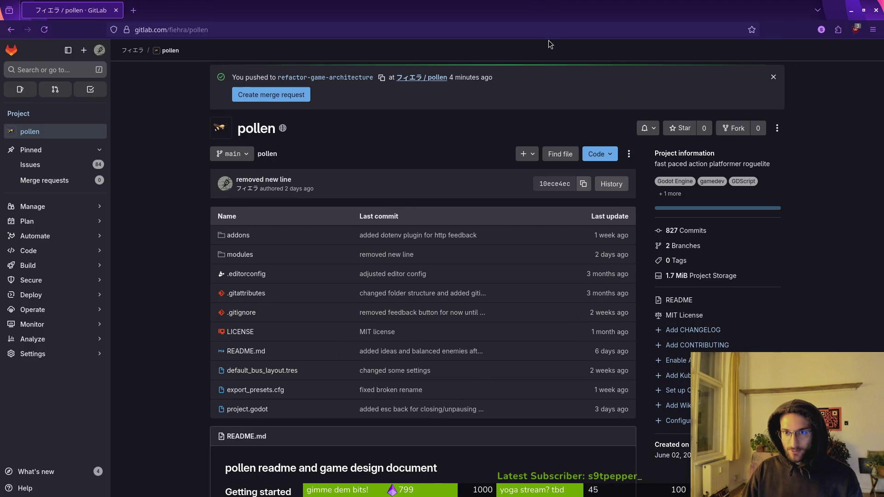
Show the pollen Issues list sorted by created date, descending.
click(85, 166)
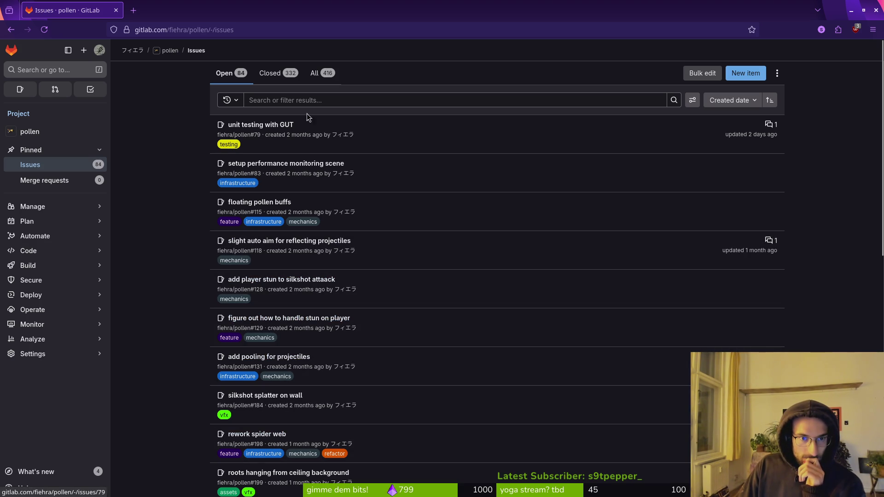
click(743, 101)
click(741, 101)
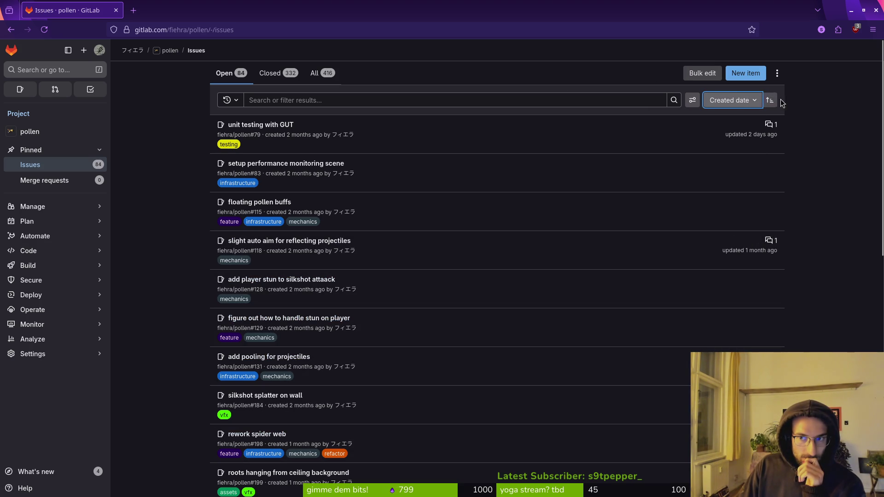
click(772, 101)
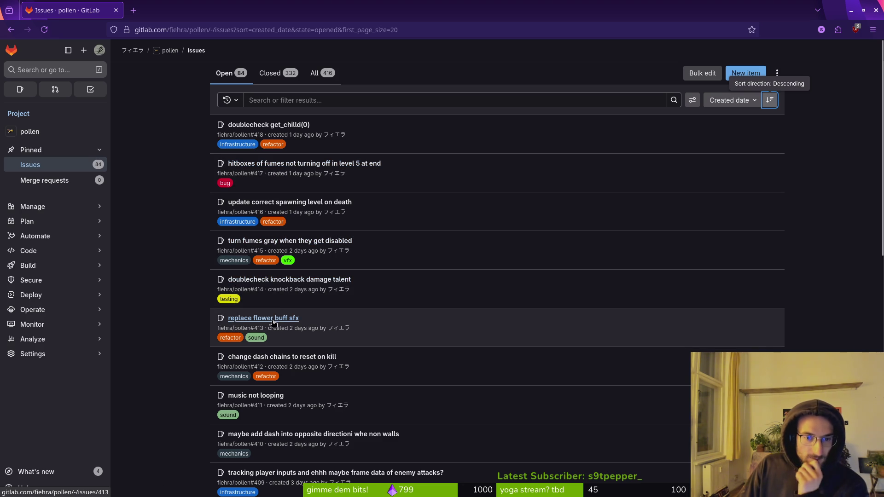
Open the replace flower buff sfx, music not looping and opposite-direction dash issues in tabs.
middle_click(274, 322)
click(209, 6)
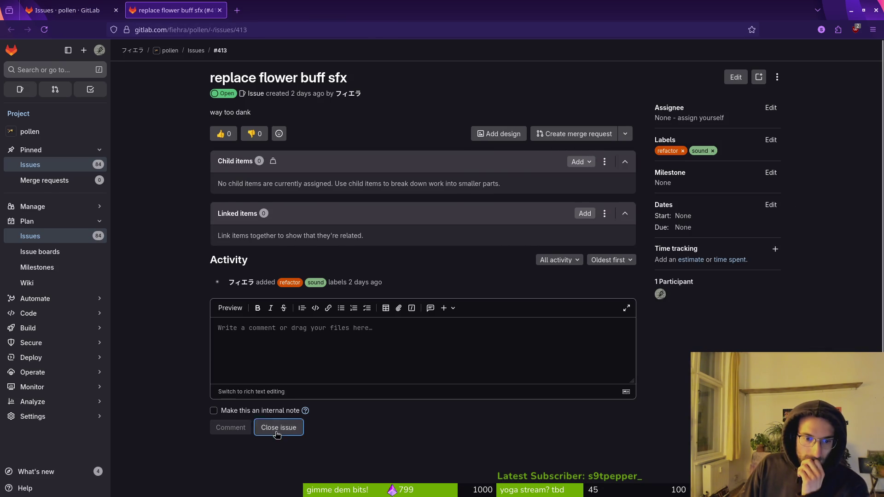
key(ctrl+shift+Tab)
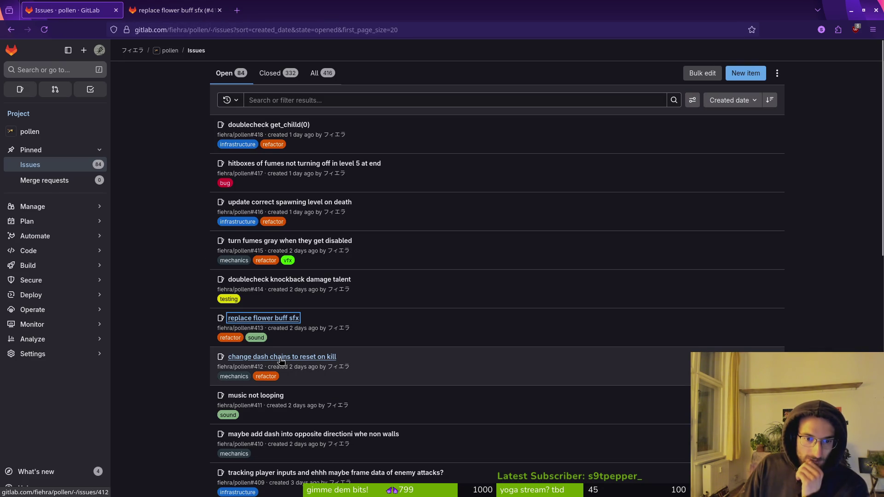
middle_click(257, 396)
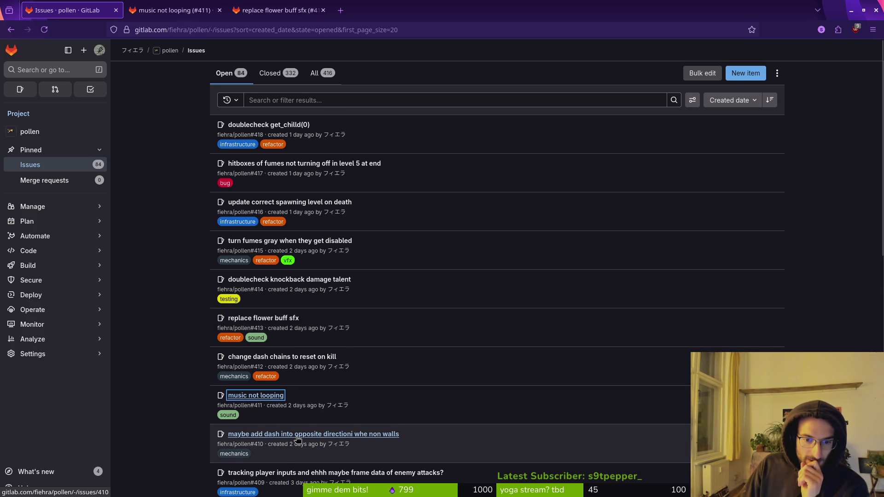
scroll(297, 439, down, 2)
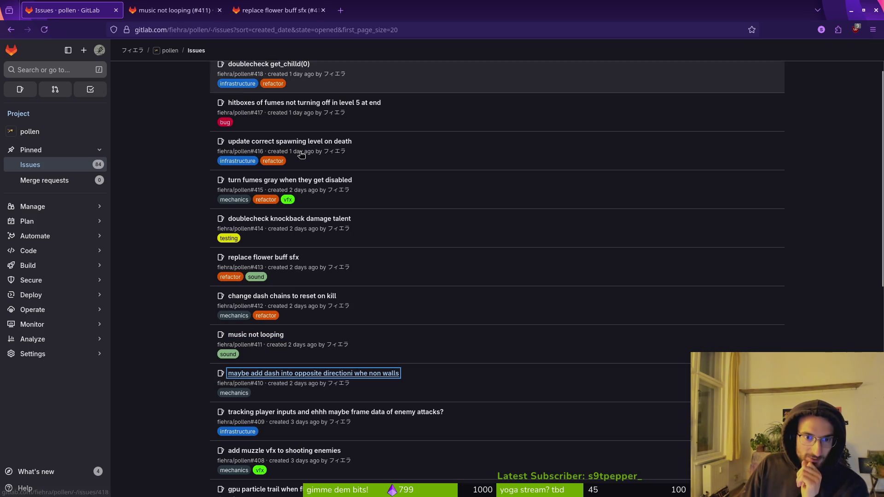
middle_click(284, 373)
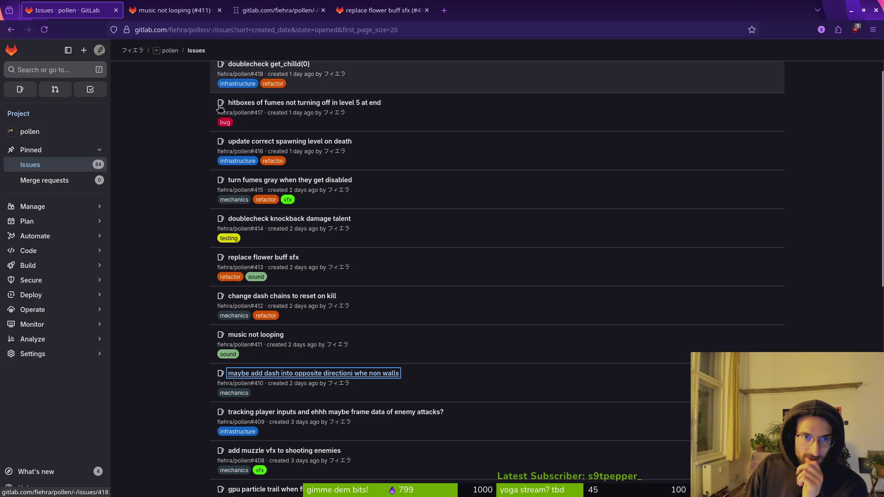
key(ctrl+Tab)
key(ctrl+Tab)
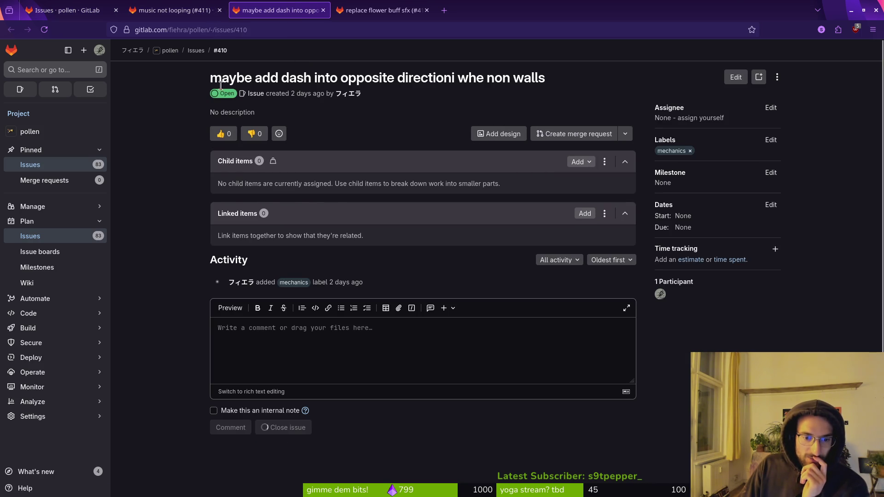
click(69, 10)
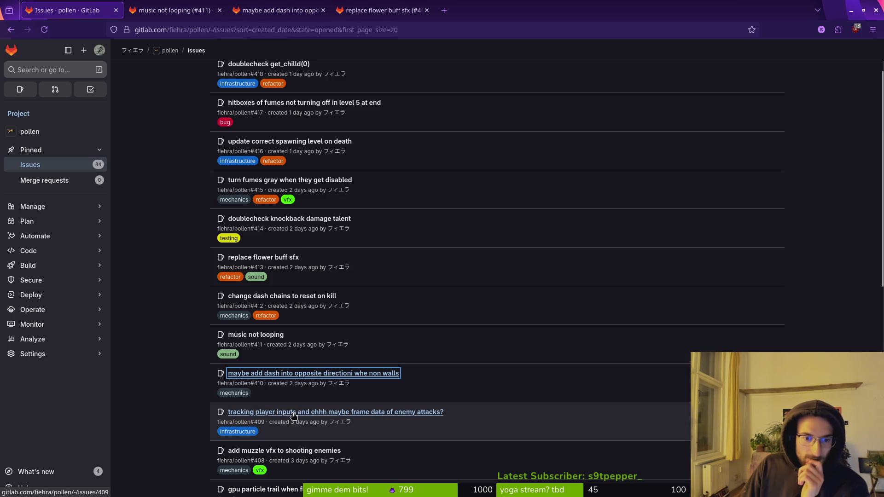
Open the gpu particle trail issue, then on the next page open refactor level switching.
scroll(293, 414, down, 3)
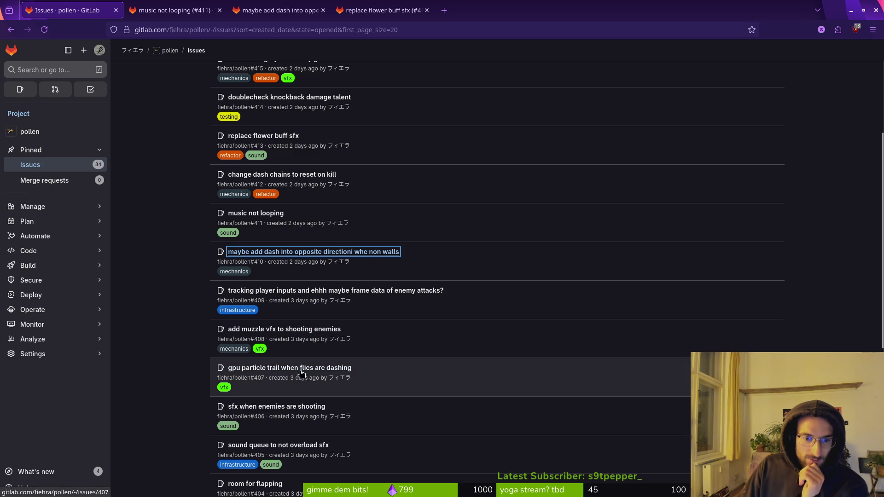
middle_click(276, 368)
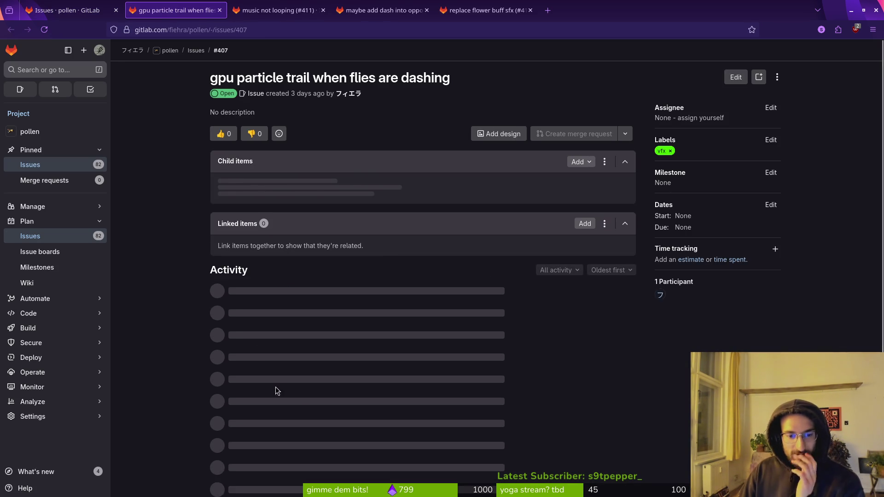
key(ctrl+shift+Tab)
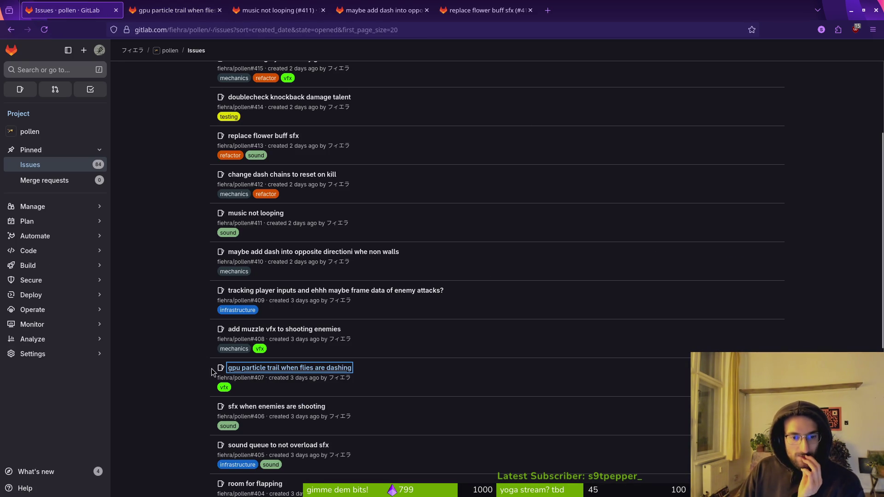
scroll(304, 448, down, 2)
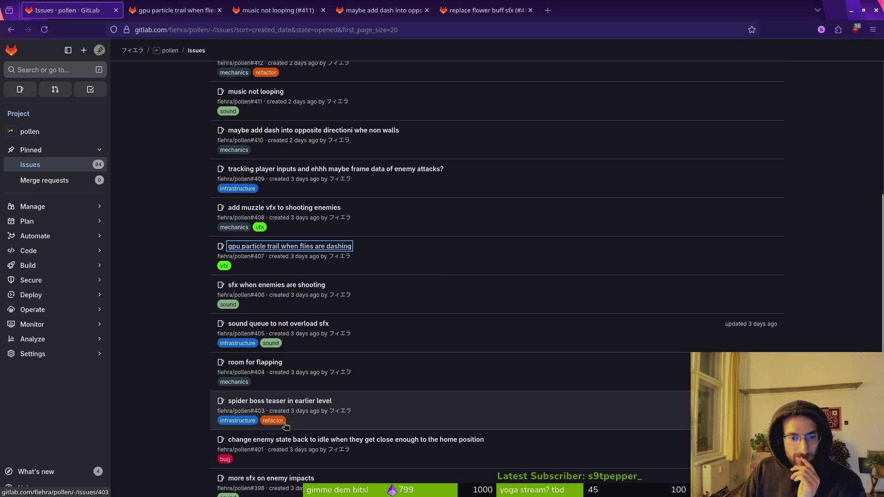
scroll(299, 442, down, 2)
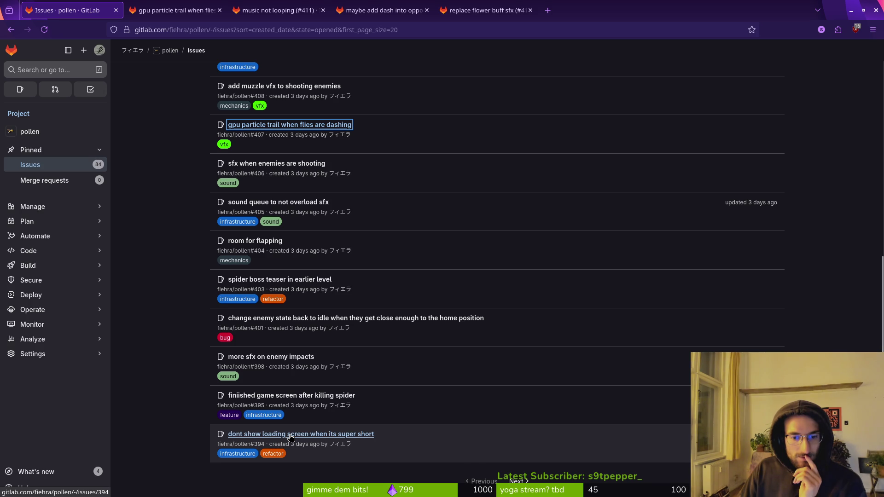
scroll(291, 437, down, 2)
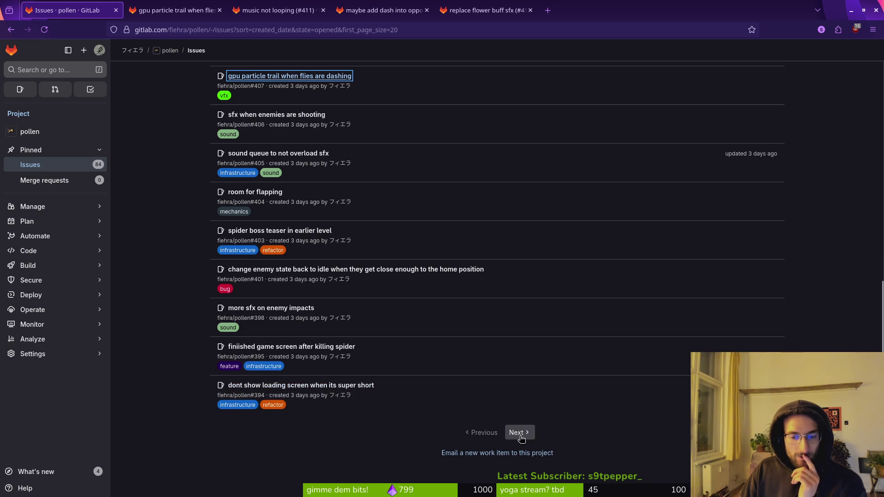
click(519, 433)
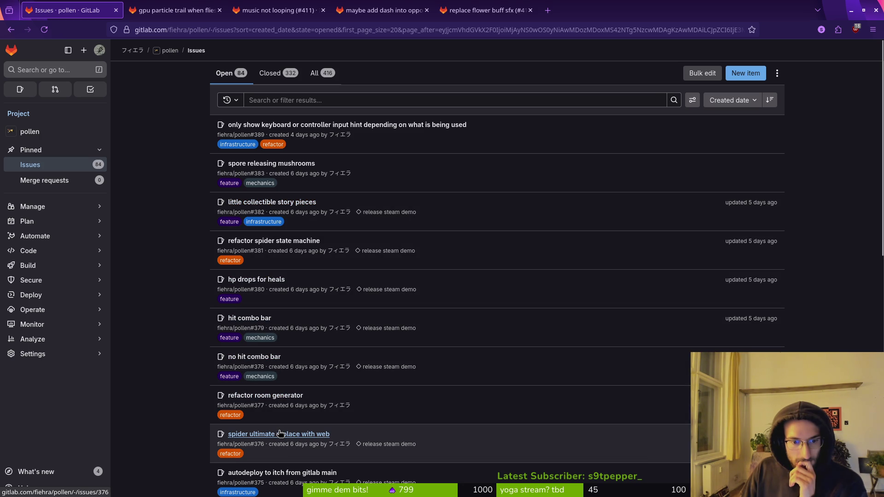
scroll(318, 401, down, 3)
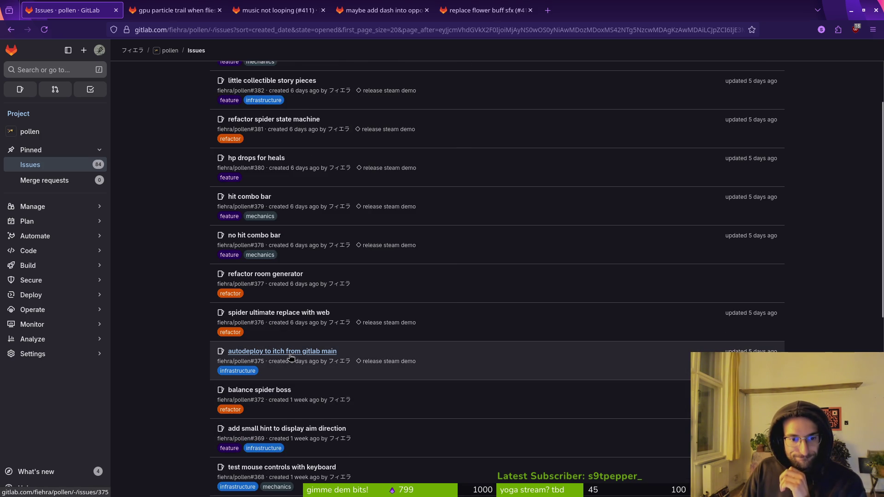
scroll(310, 404, down, 3)
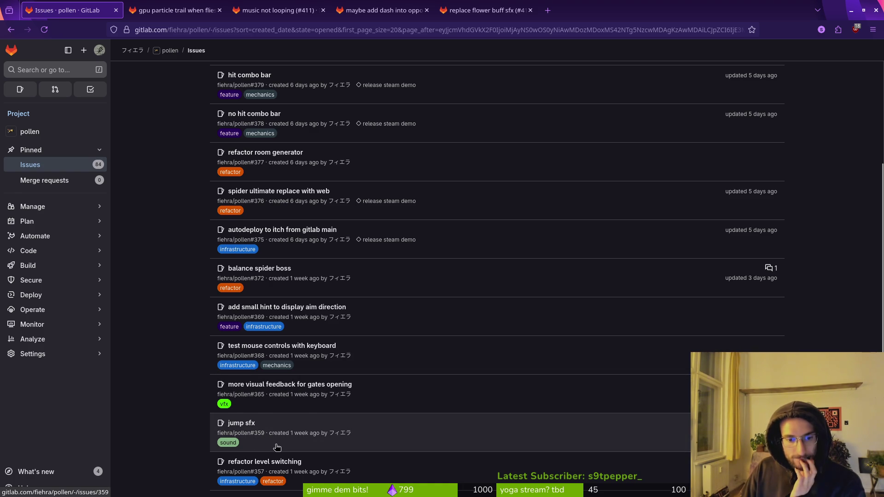
scroll(276, 447, down, 3)
middle_click(277, 342)
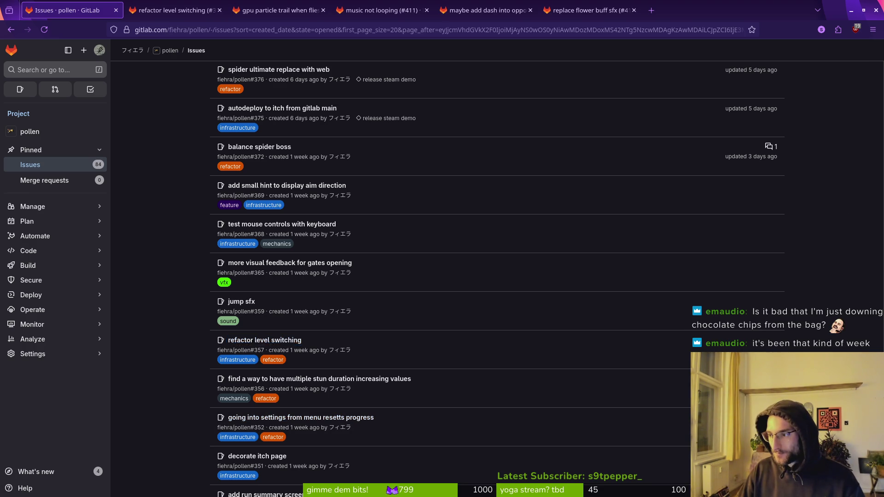
Check the Godot editor's debug run, then return to the GitLab issue list.
key(alt+Tab)
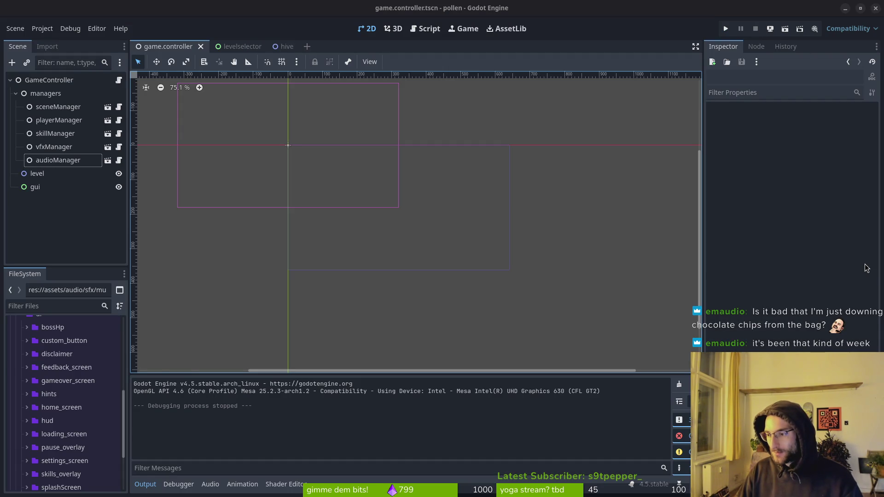
key(alt+Tab)
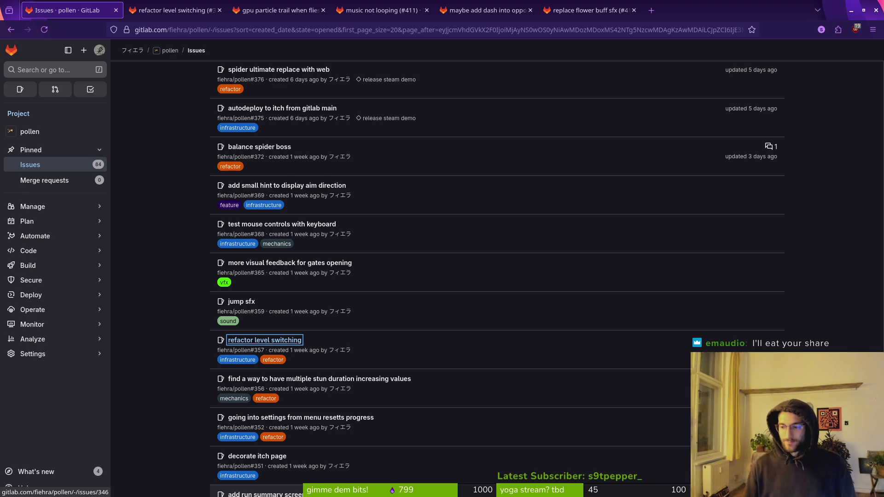
Reload the open-issue list via back/forward navigation and re-maximize the browser window.
key(alt+Left)
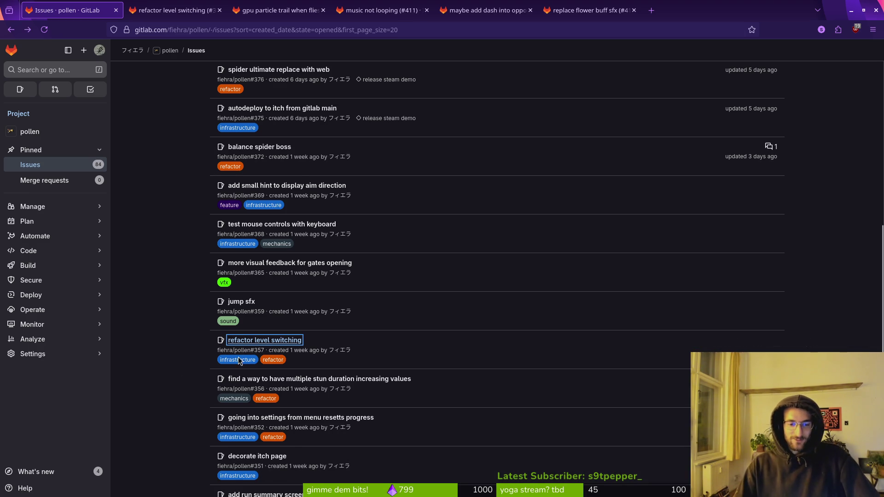
key(alt+Left)
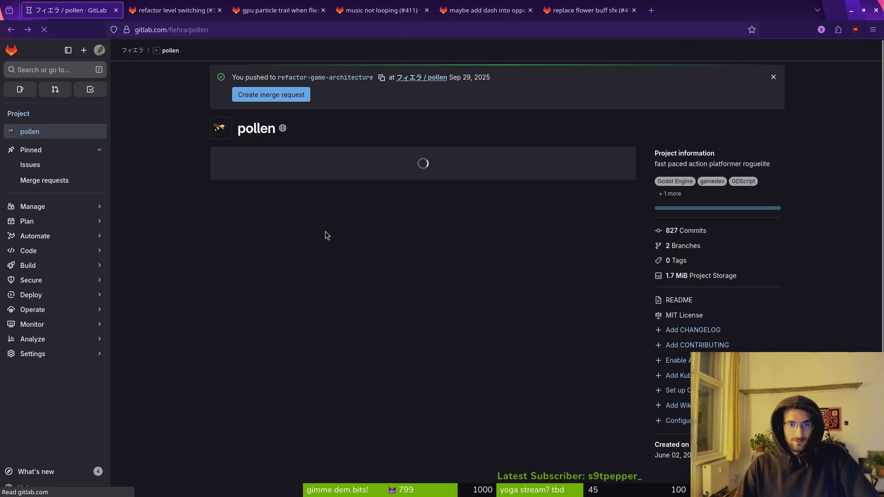
key(alt+Right)
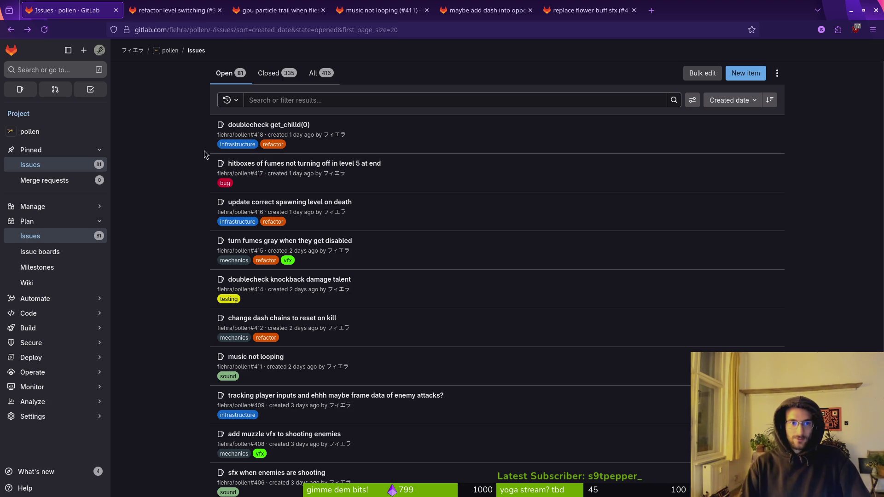
key(alt+Left)
key(alt+Right)
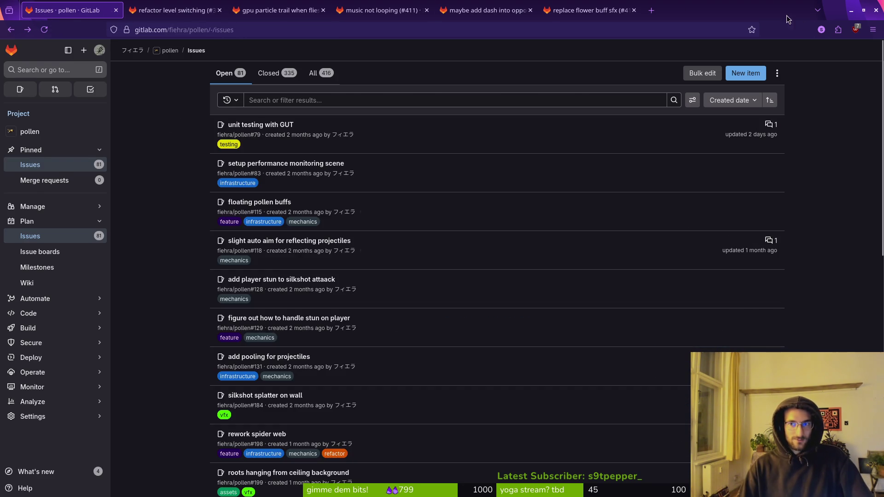
mouse_move(750, 8)
mouse_down()
mouse_move(749, 54)
mouse_move(761, 27)
mouse_up()
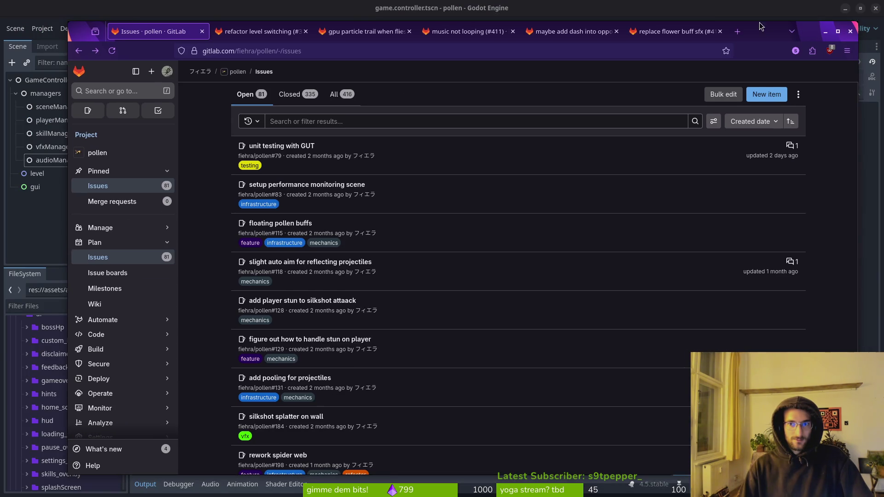
double_click(768, 31)
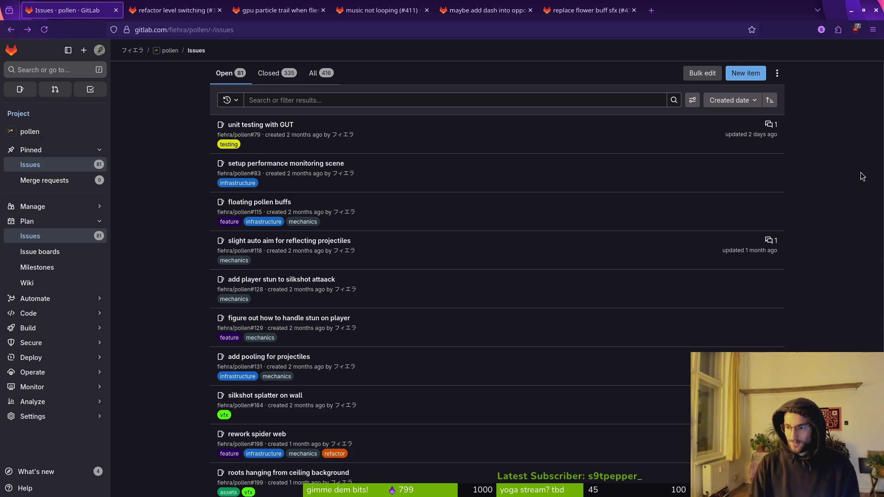
key(alt+Left)
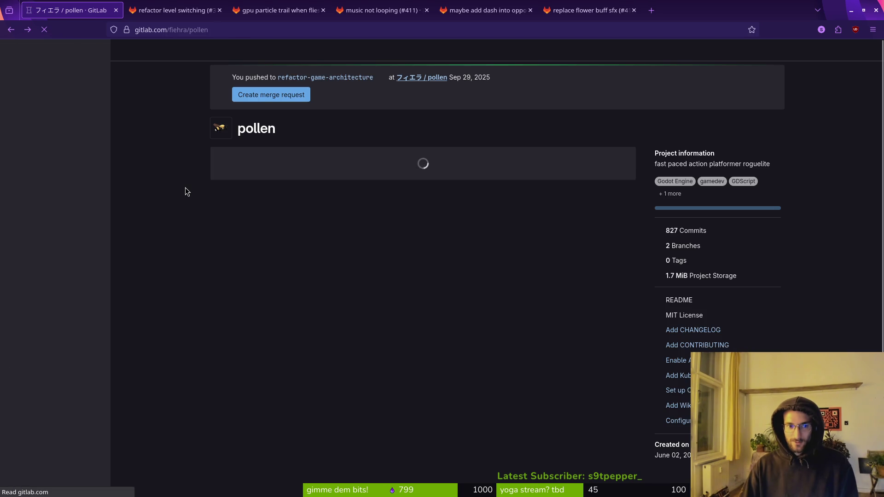
key(alt+Right)
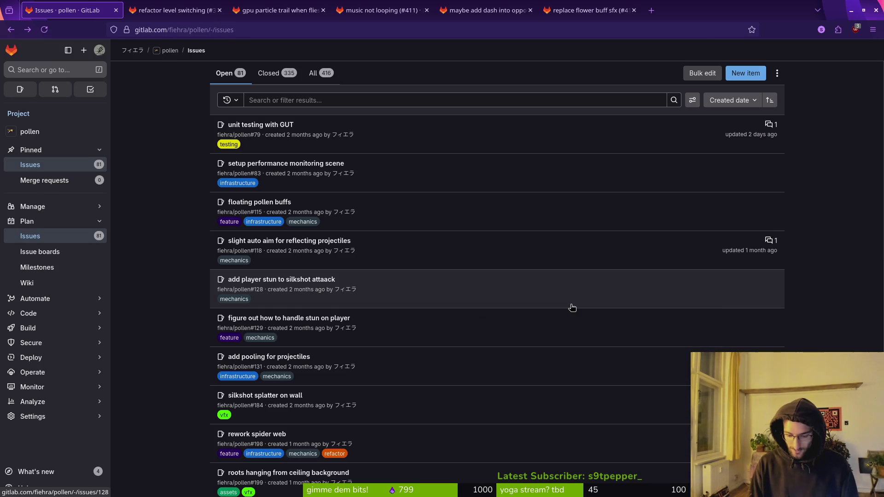
Scroll the issues, go to the next page, and sort them newest first.
scroll(573, 307, down, 10)
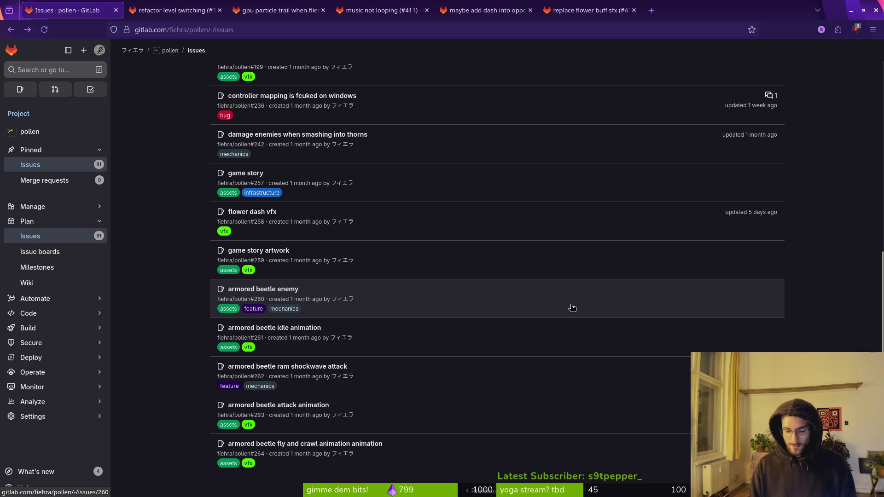
scroll(300, 262, down, 2)
scroll(300, 261, up, 3)
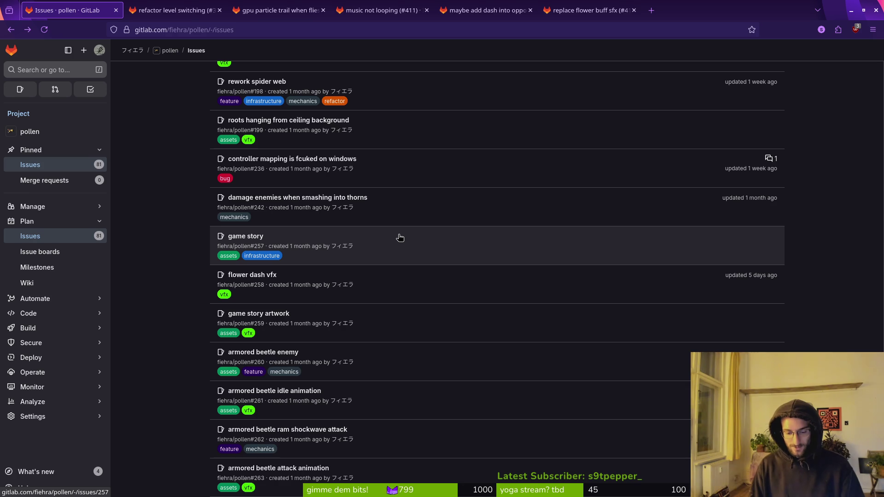
scroll(144, 213, down, 3)
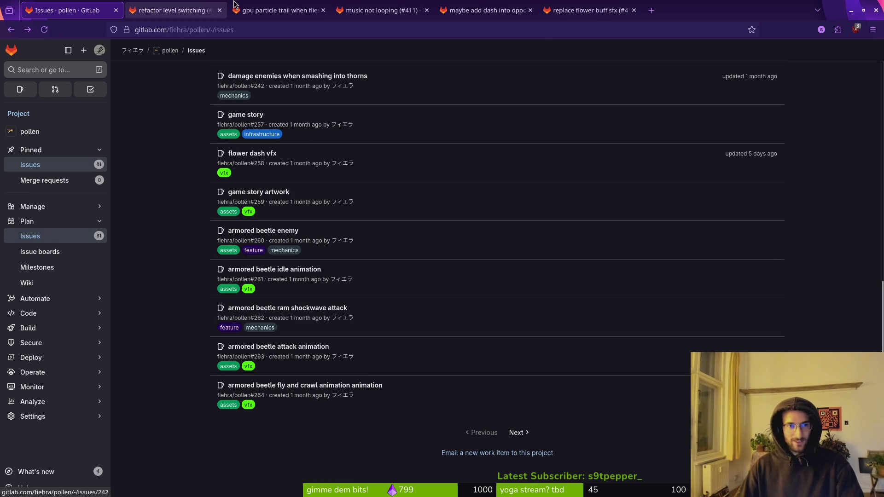
scroll(152, 166, up, 6)
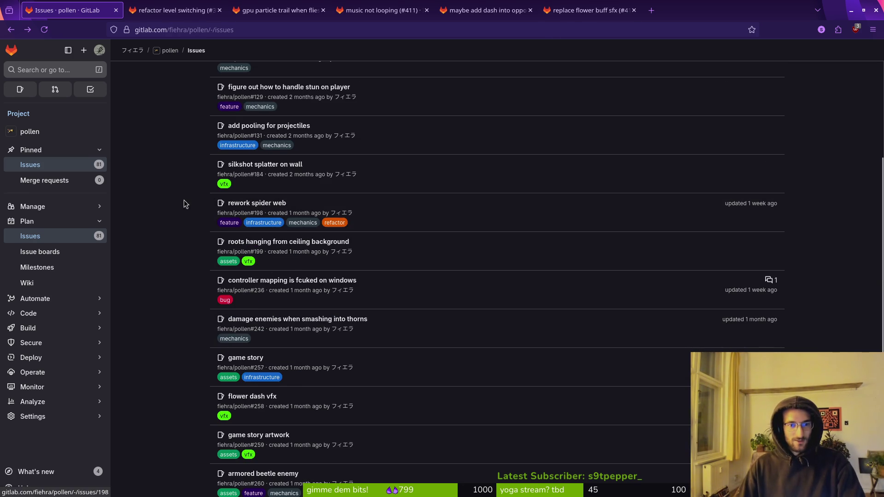
scroll(188, 193, up, 4)
scroll(209, 227, down, 10)
click(517, 430)
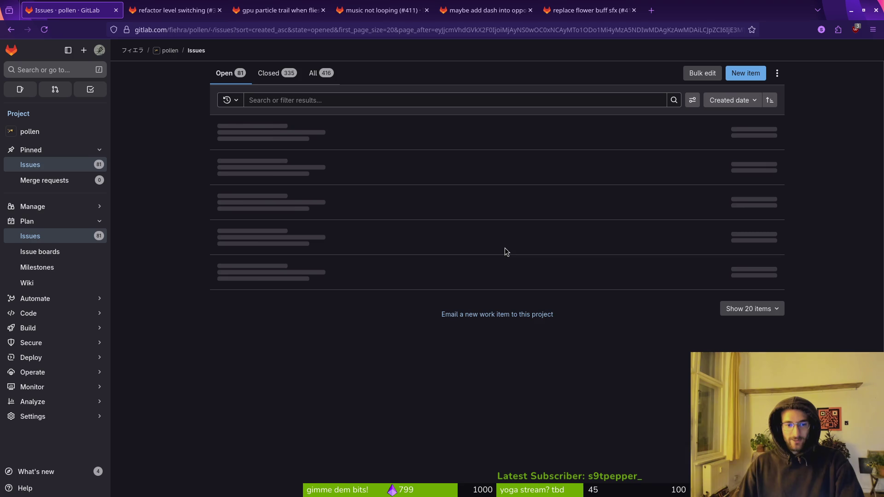
click(770, 100)
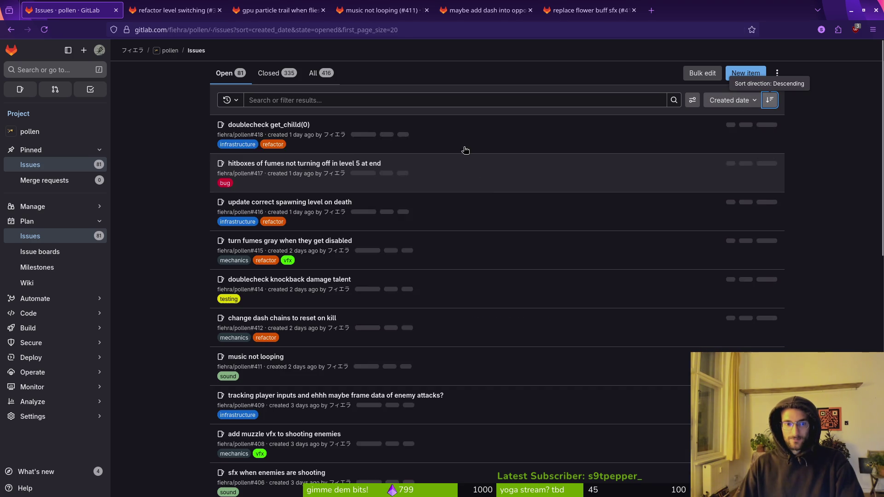
Open the doublecheck get_childd(0) issue in the background and cycle through the issue tabs.
middle_click(257, 125)
key(ctrl+Tab)
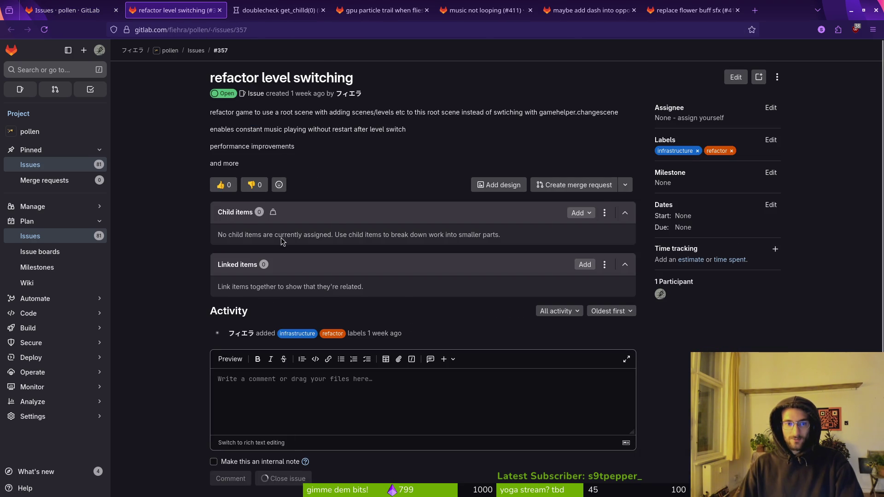
key(ctrl+Tab)
key(ctrl+Tab)
key(ctrl+Tab)
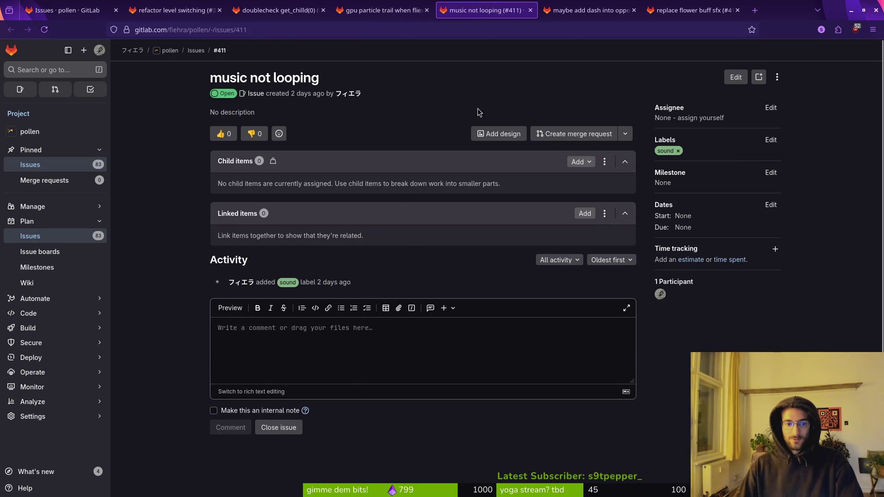
click(285, 428)
key(ctrl+Tab)
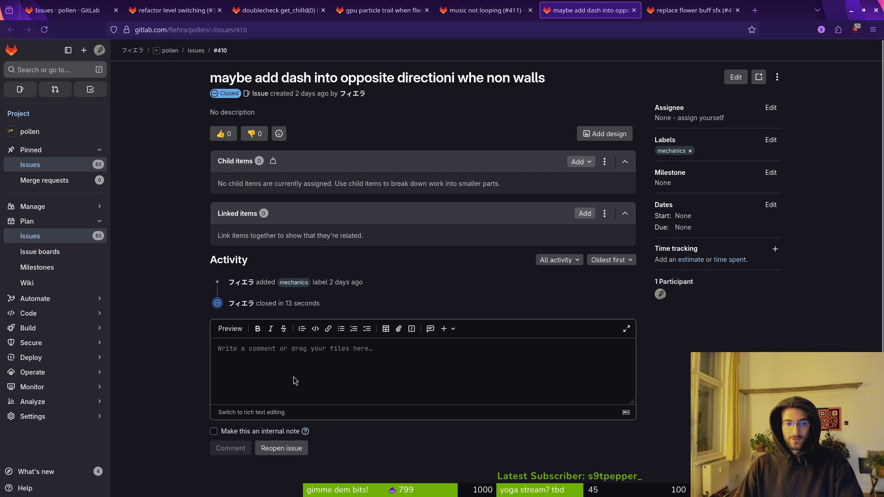
click(652, 5)
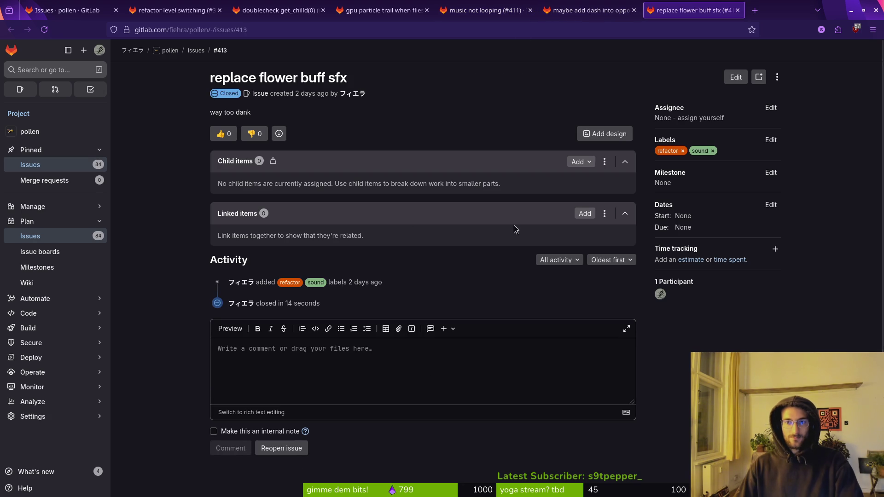
Close the gpu particle trail, music, dash, and refactor level switching issue tabs.
middle_click(405, 7)
middle_click(406, 7)
middle_click(406, 6)
middle_click(406, 7)
middle_click(175, 9)
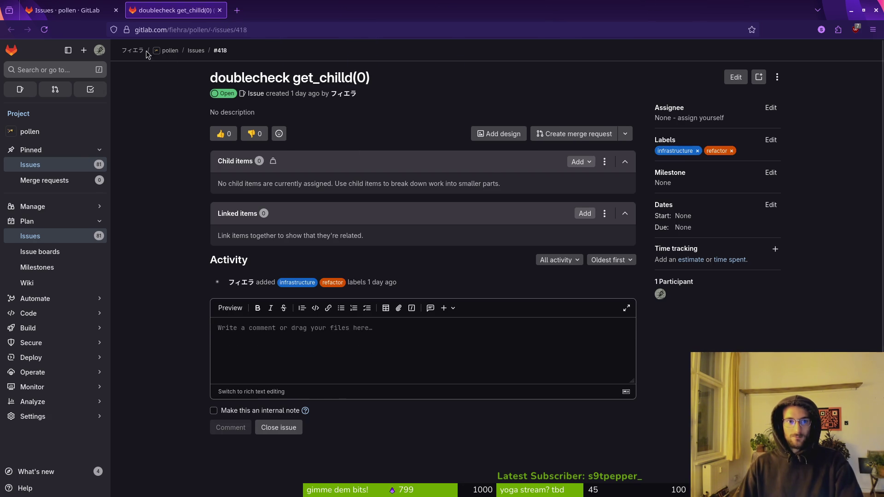
key(ctrl+Tab)
click(162, 313)
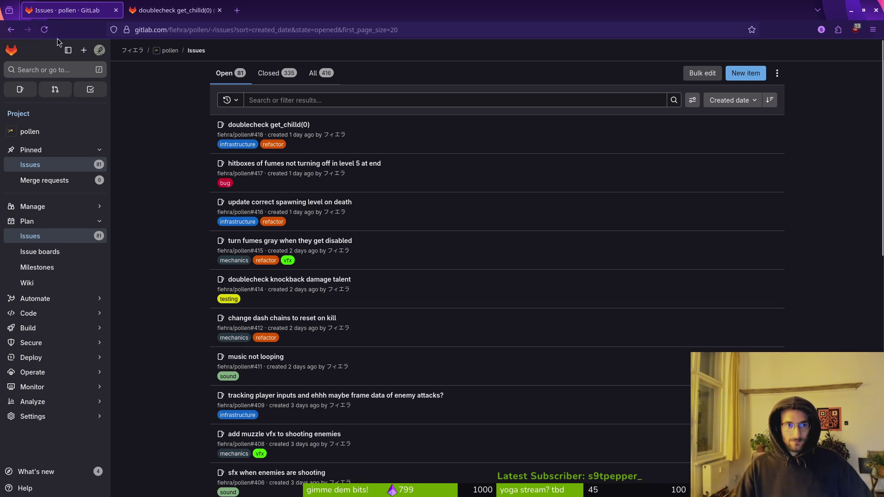
Reload and browse the issue list, then collapse the managers branch in Godot's scene tree.
click(44, 29)
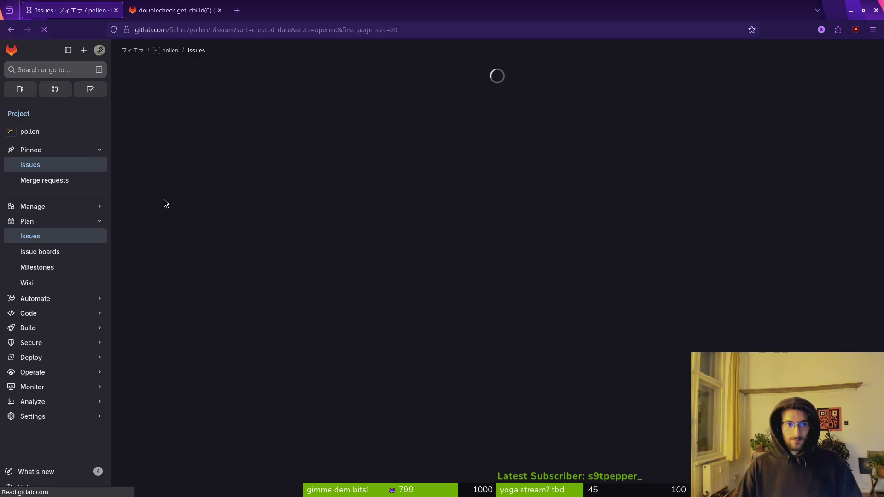
scroll(182, 205, down, 10)
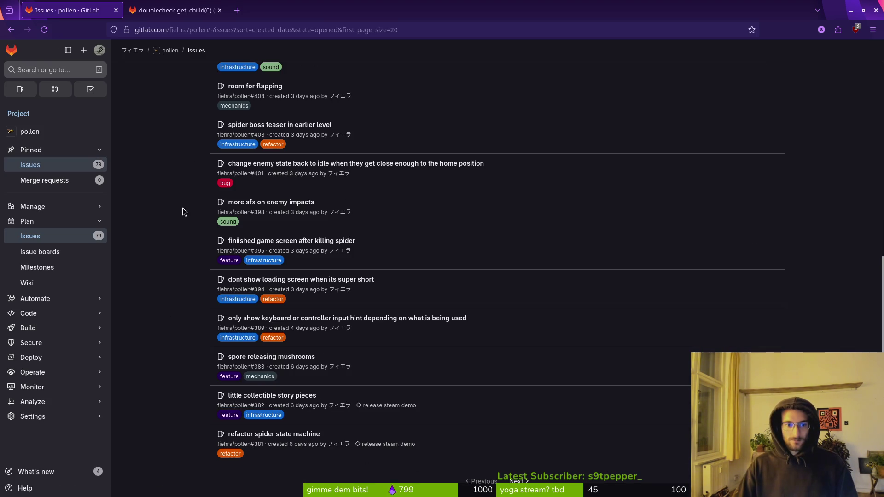
scroll(516, 430, down, 2)
click(519, 431)
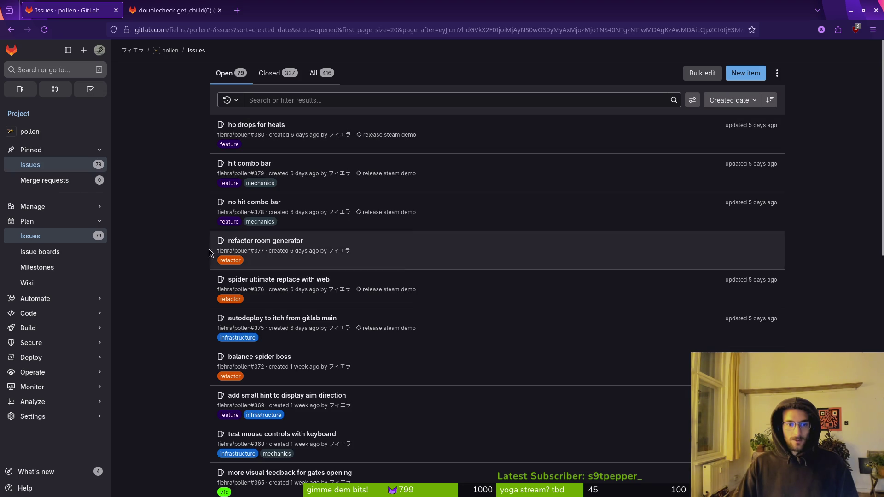
scroll(191, 276, down, 2)
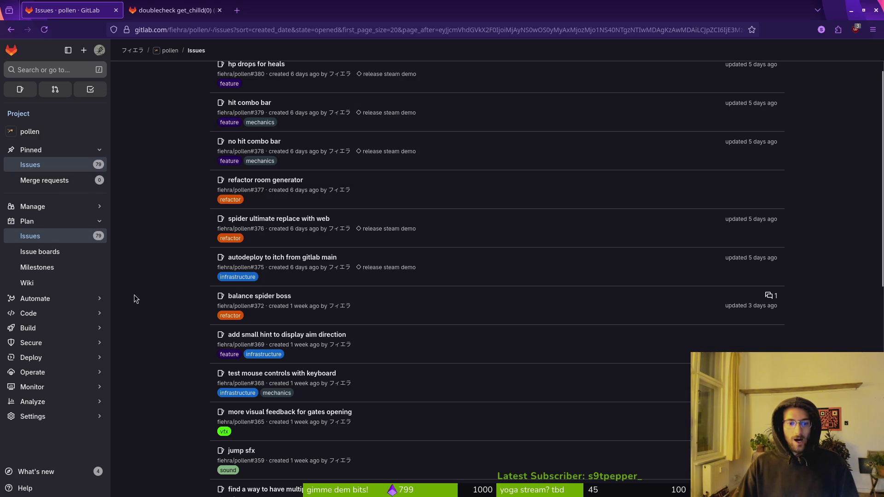
mouse_move(95, 299)
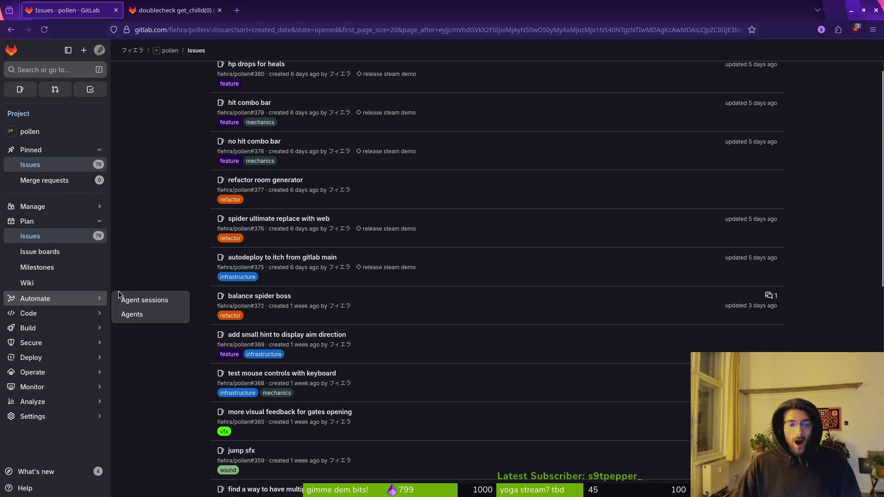
scroll(174, 300, down, 4)
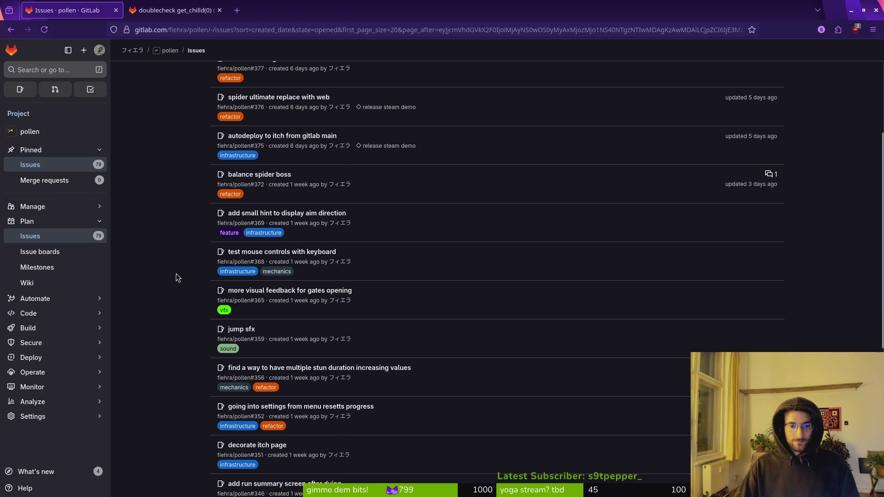
scroll(185, 328, down, 2)
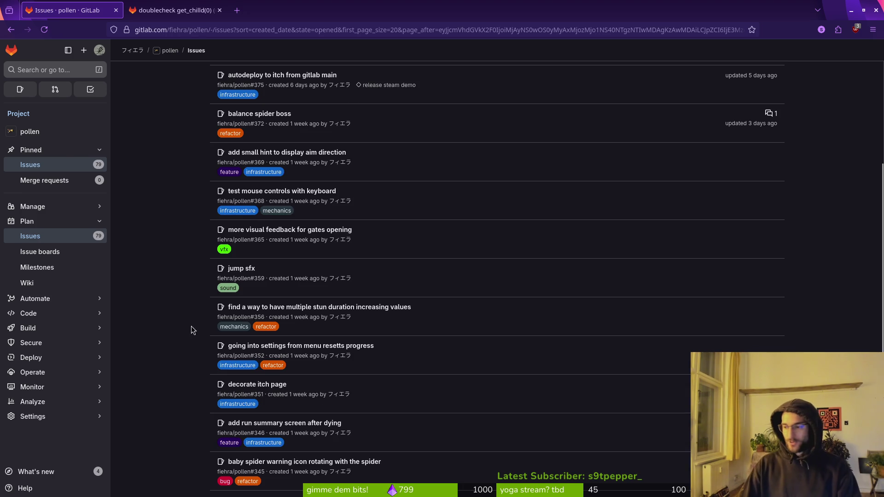
key(alt+Tab)
click(16, 93)
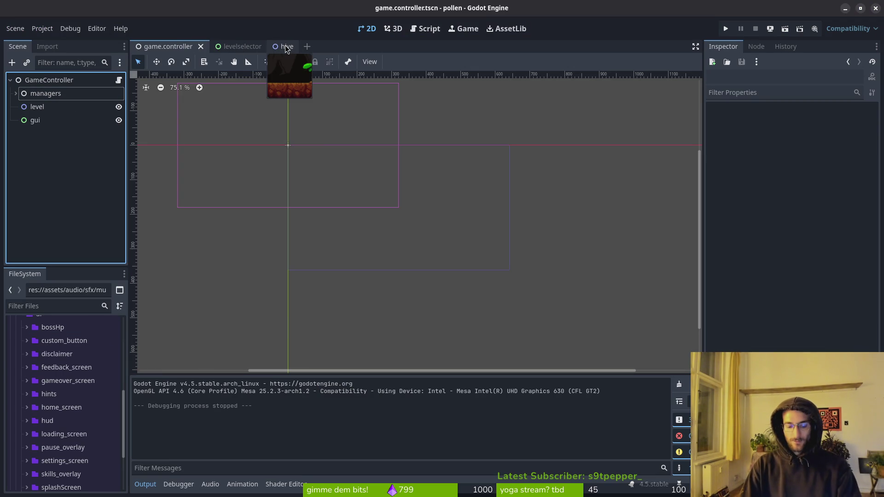
Open player.tscn by searching 'player.t' in Godot's file search, then switch to Vim.
key(shift+alt+o)
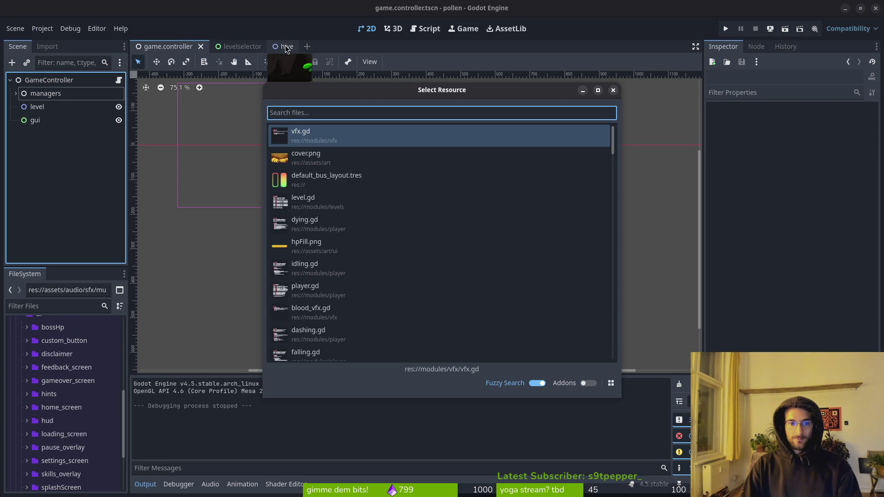
text(pla)
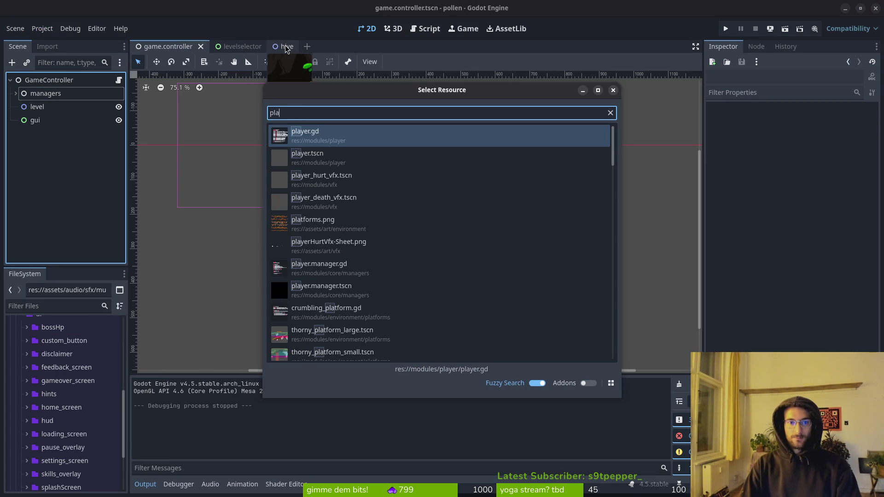
text(yer.t)
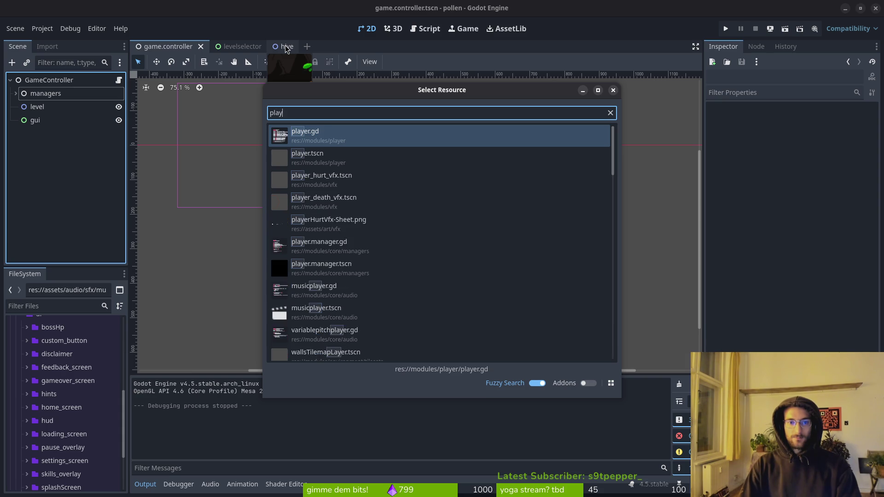
key(Return)
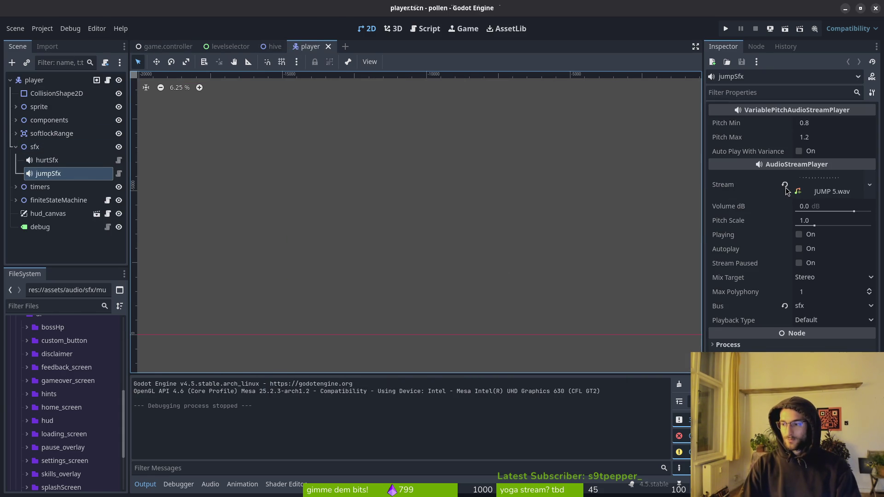
key(alt+Tab)
Fuzzy-find 'jum' among the git files, open modules/player/jumping.gd, and scroll through its functions.
key(ctrl+p)
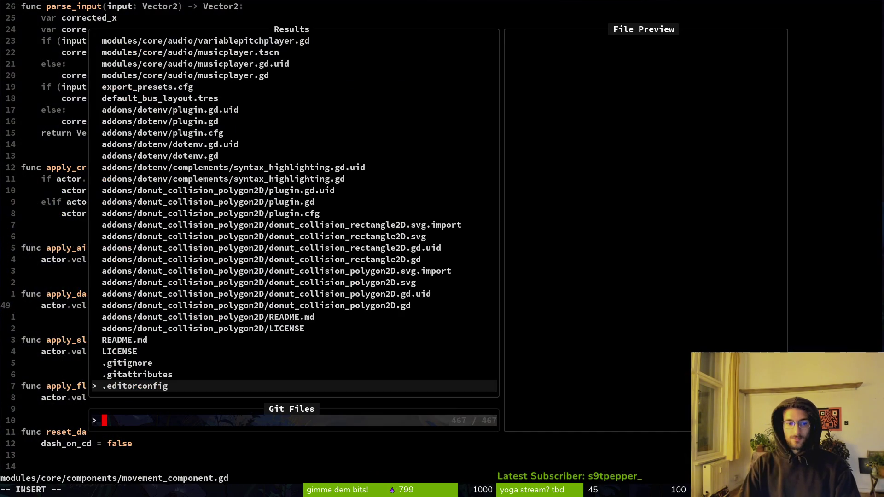
text(jum)
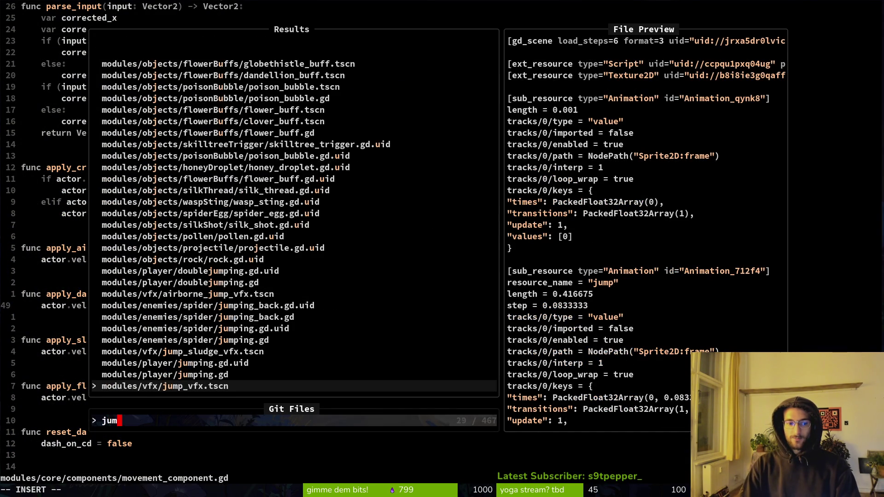
text(o)
key(BackSpace)
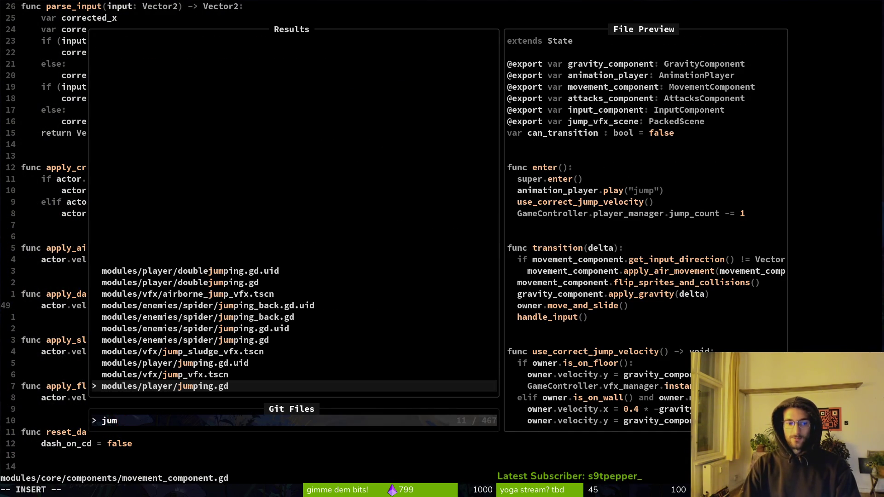
text(o)
key(Return)
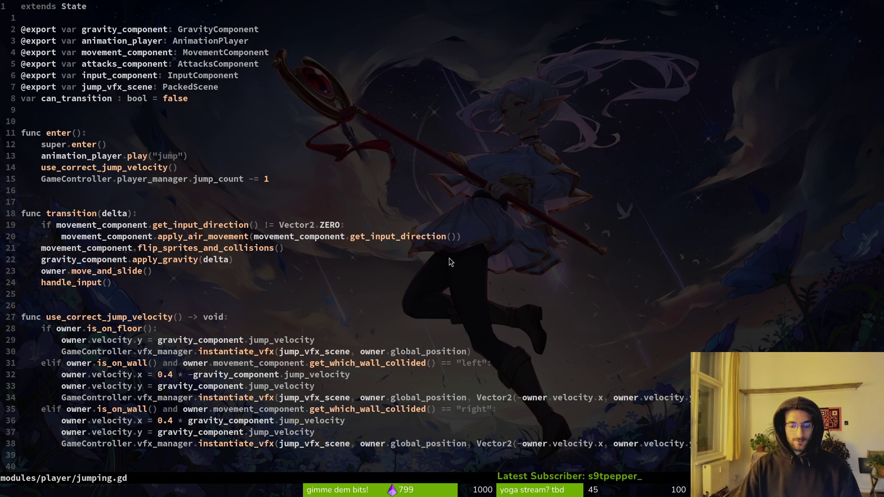
scroll(176, 236, down, 2)
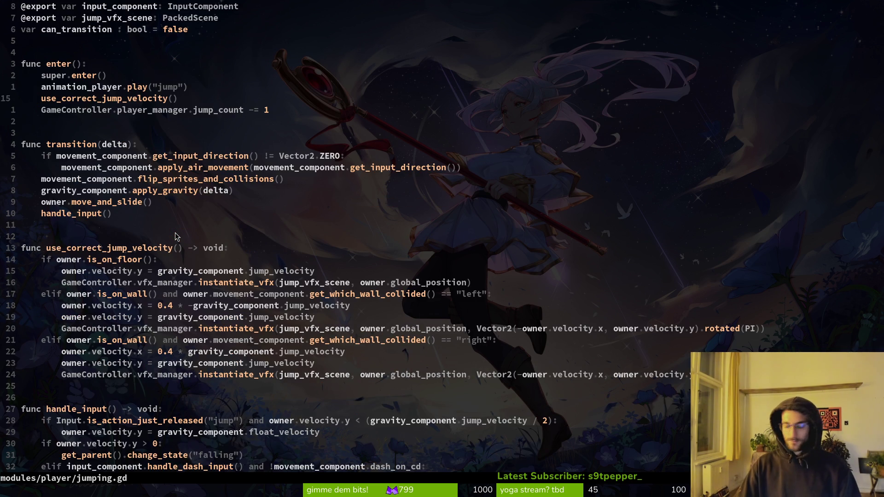
scroll(175, 235, down, 3)
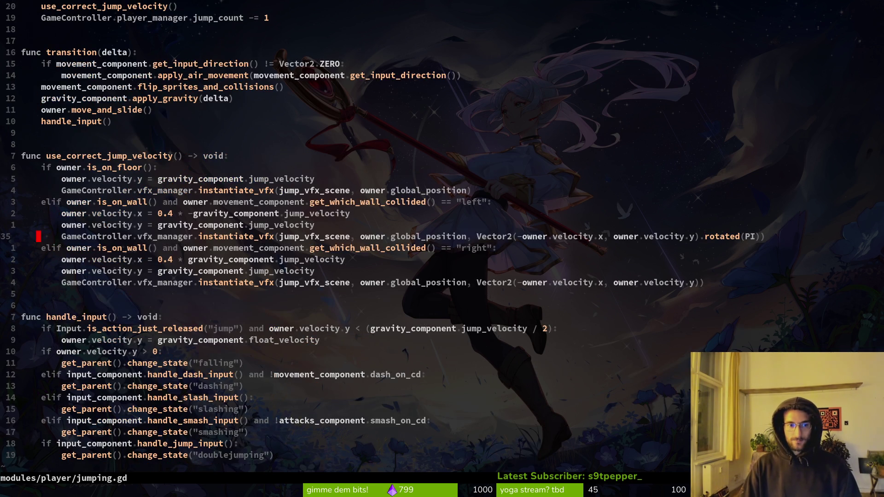